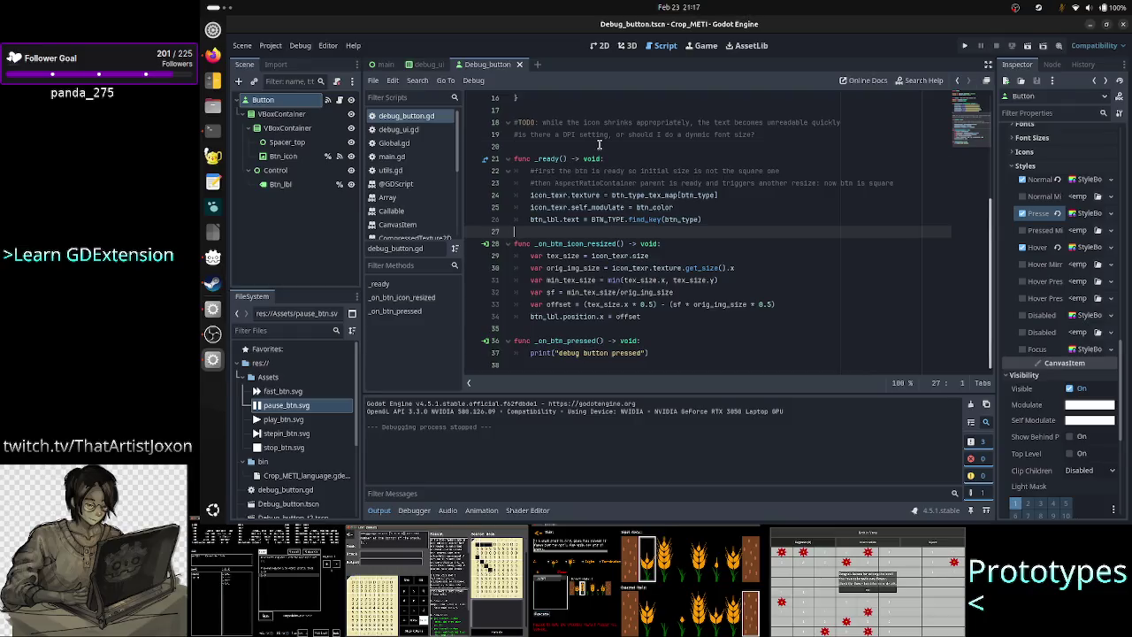
# Switch from the debug_button script to the Debug_button scene's 2D canvas.
pyautogui.click(599, 145)
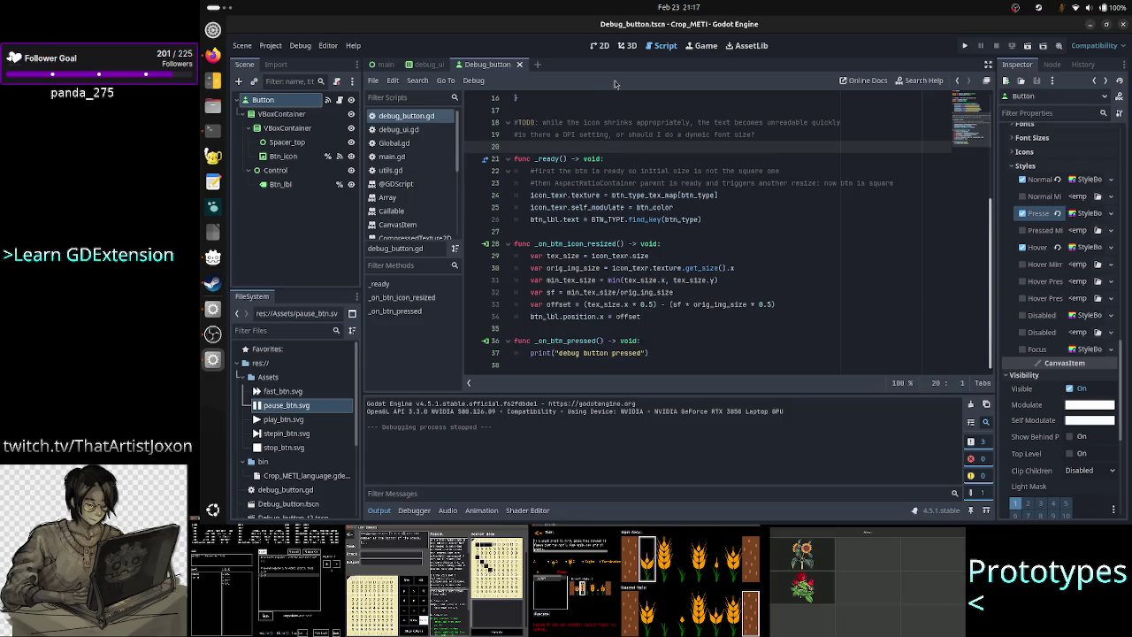
pyautogui.click(599, 45)
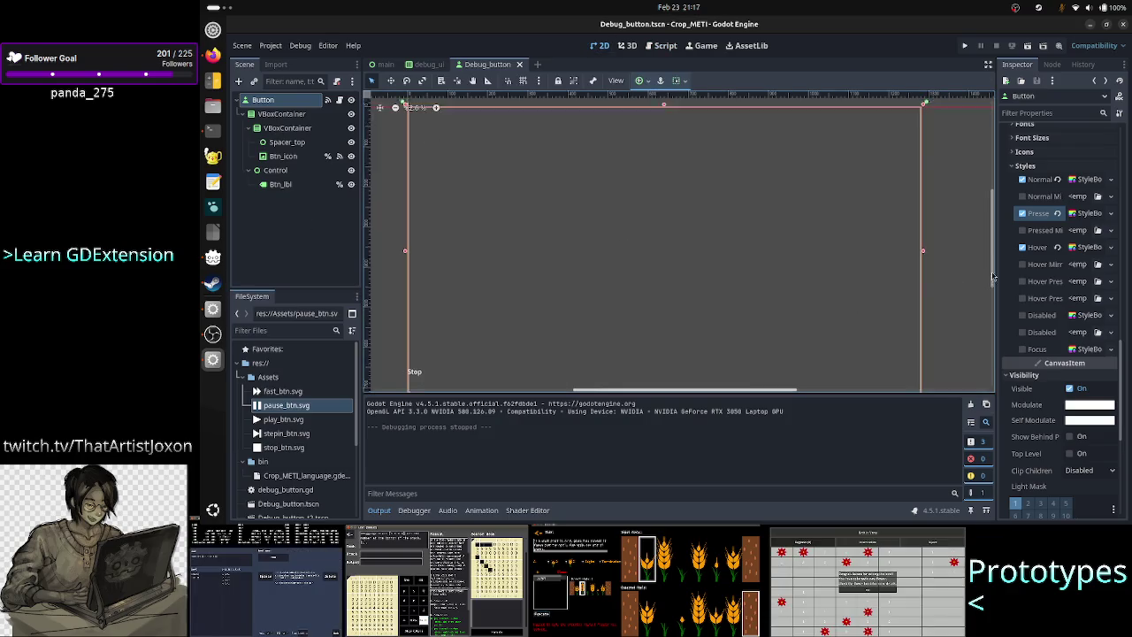
pyautogui.scroll(2, 995, 282)
pyautogui.scroll(-2, 995, 281)
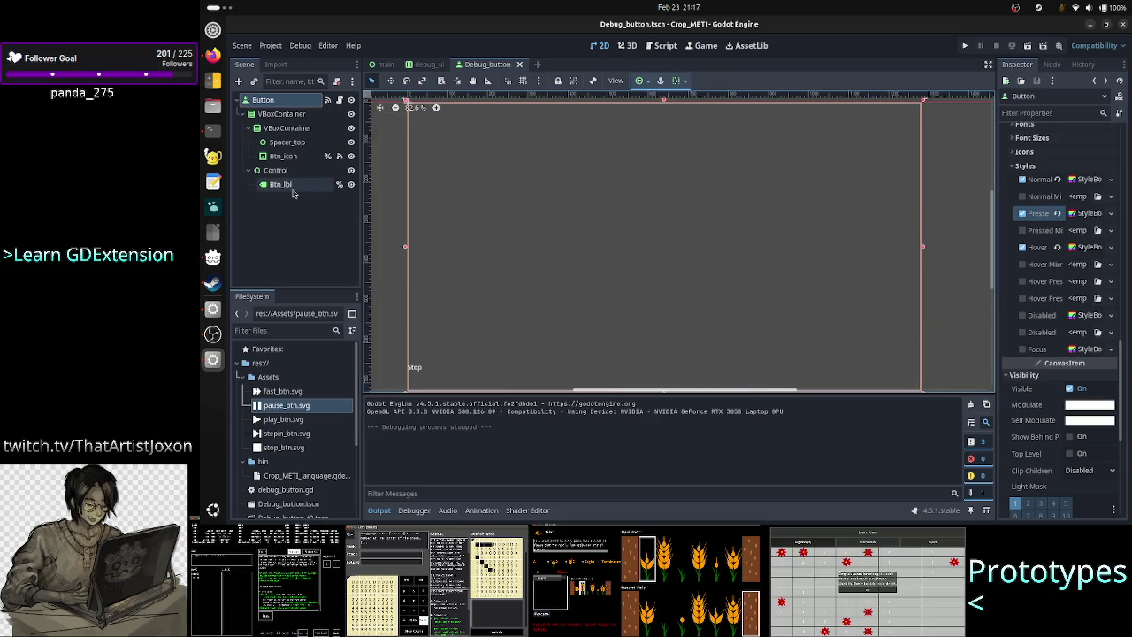
# Inspect the layouts of the VBoxContainers, Btn_lbl and its Control parent in the Scene dock.
pyautogui.click(287, 128)
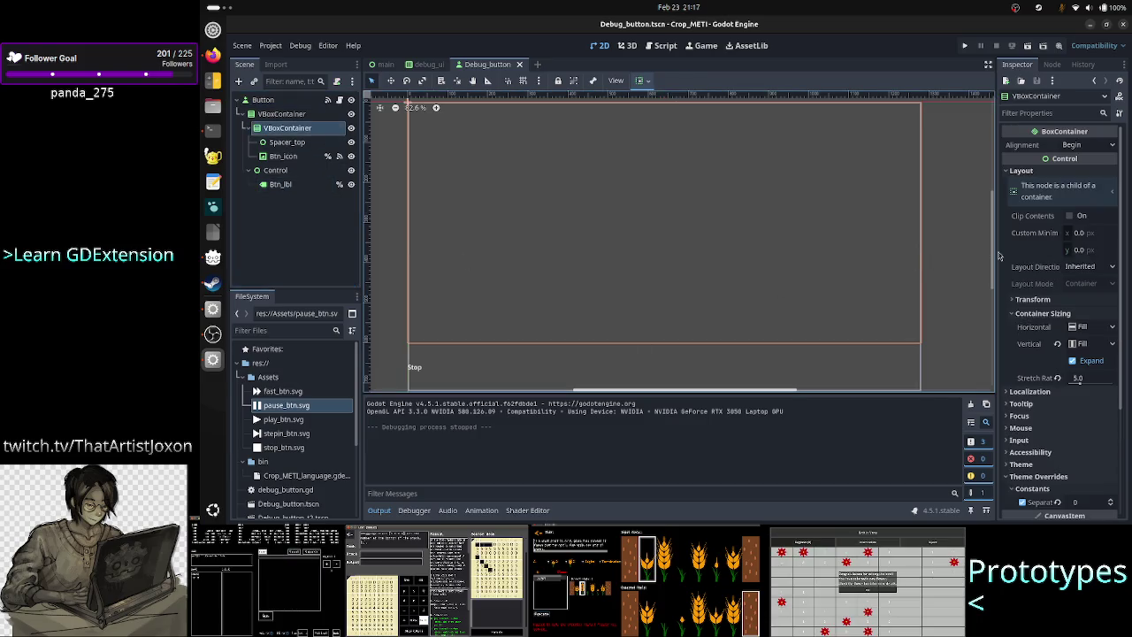
pyautogui.moveTo(993, 256); pyautogui.dragTo(992, 278)
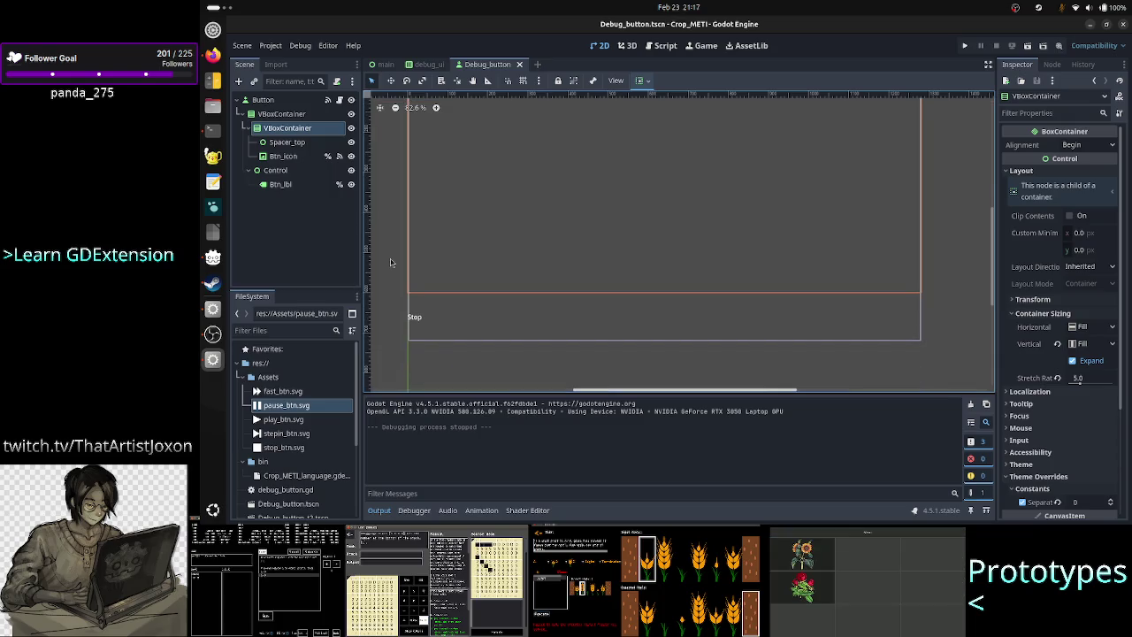
pyautogui.click(281, 184)
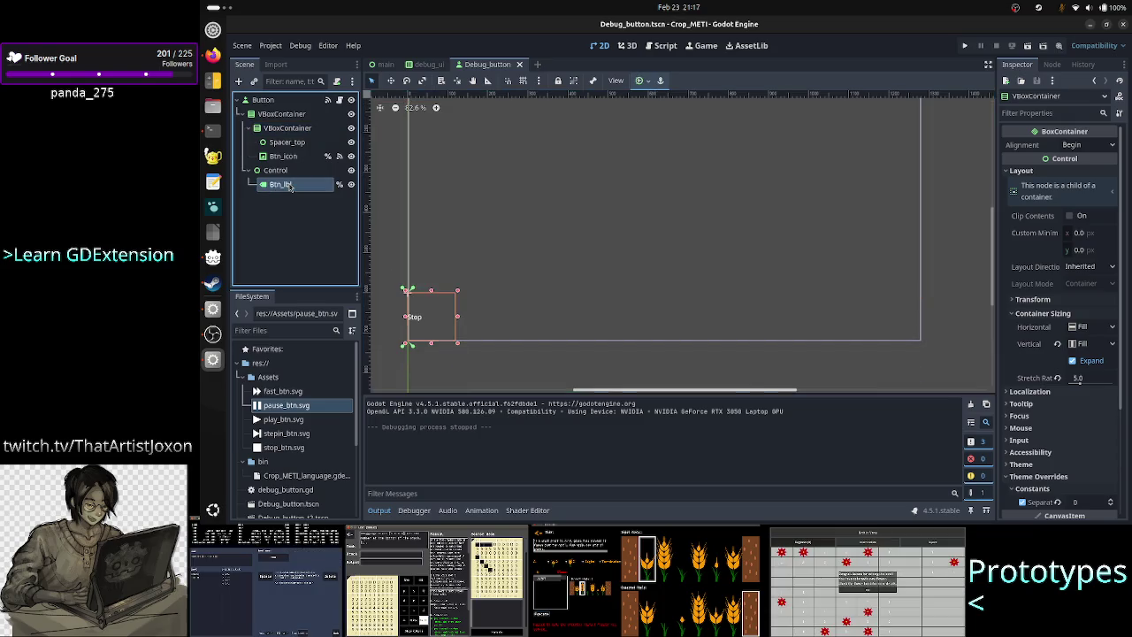
pyautogui.click(281, 114)
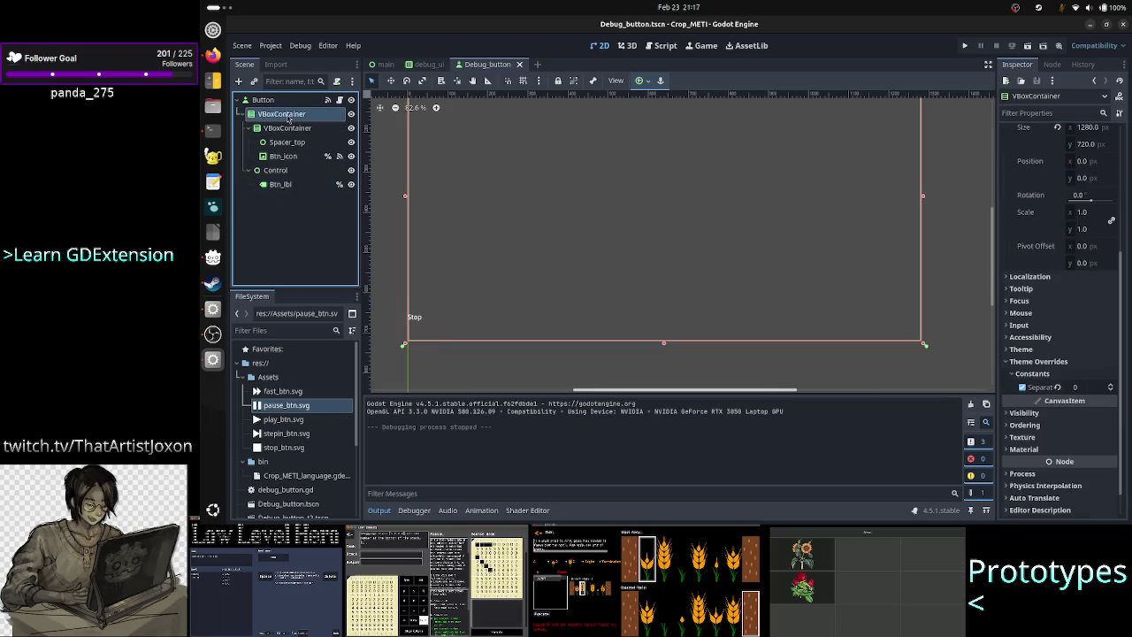
pyautogui.click(286, 171)
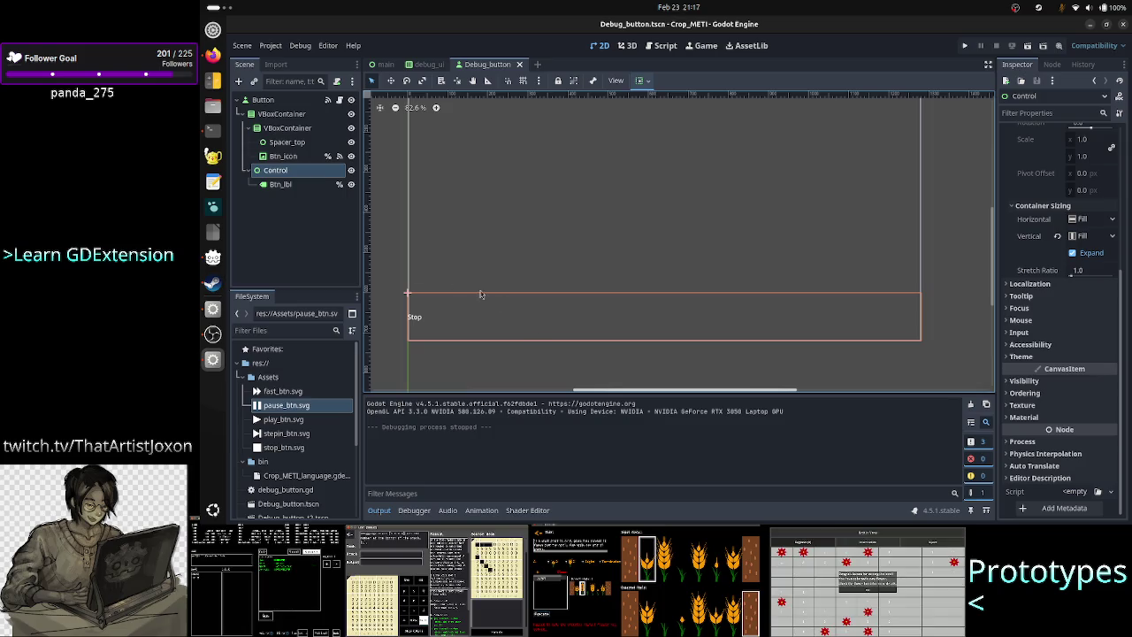
pyautogui.click(302, 185)
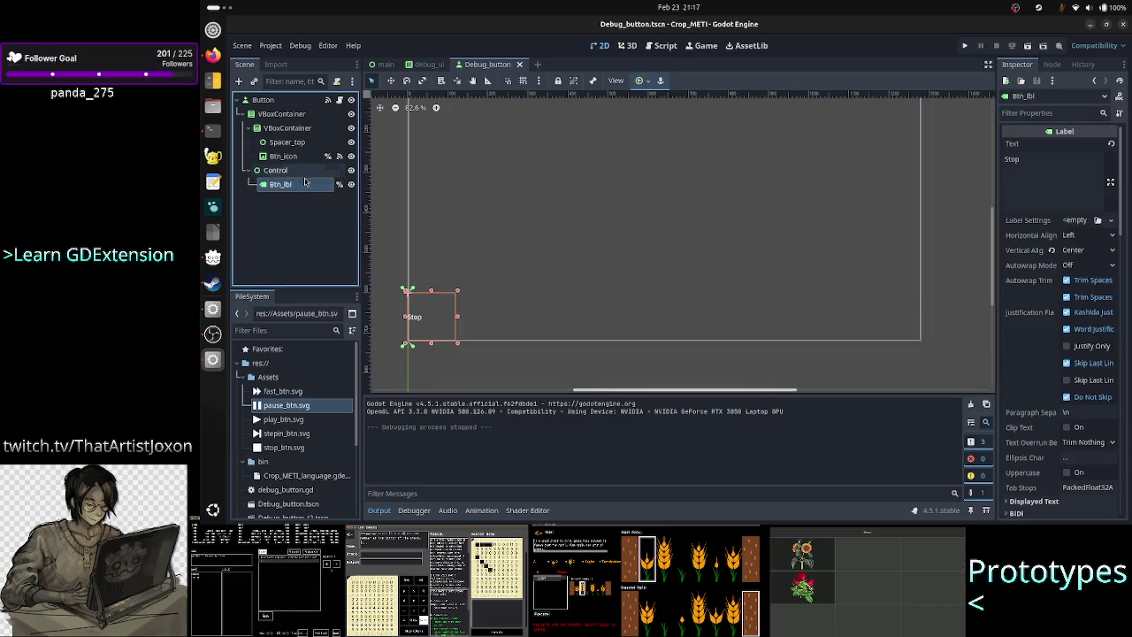
pyautogui.click(303, 175)
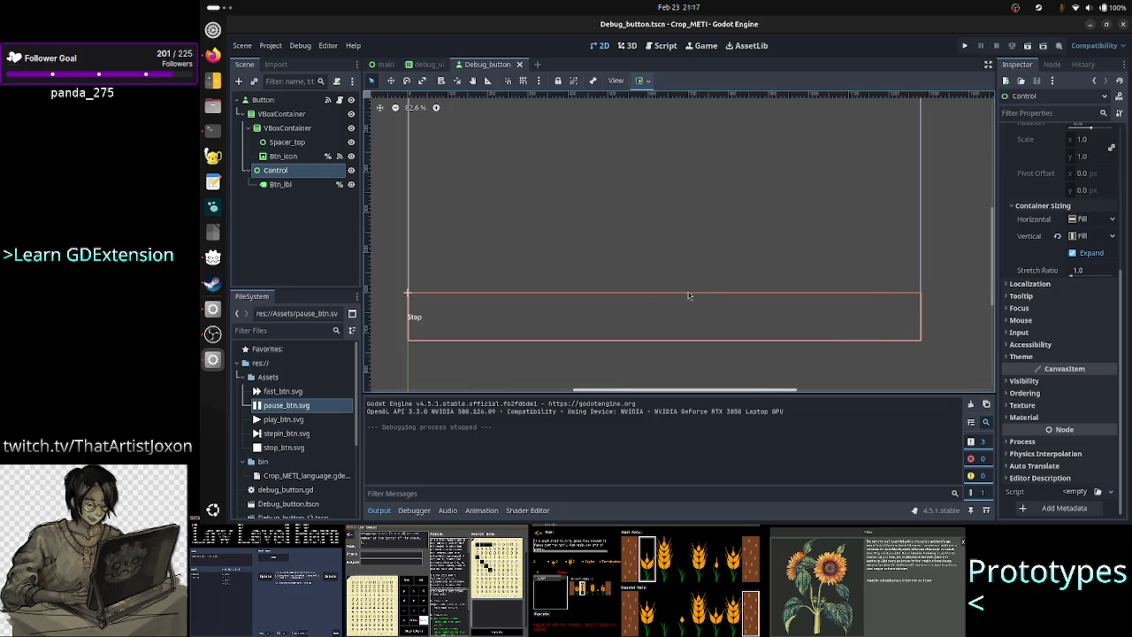
pyautogui.click(281, 184)
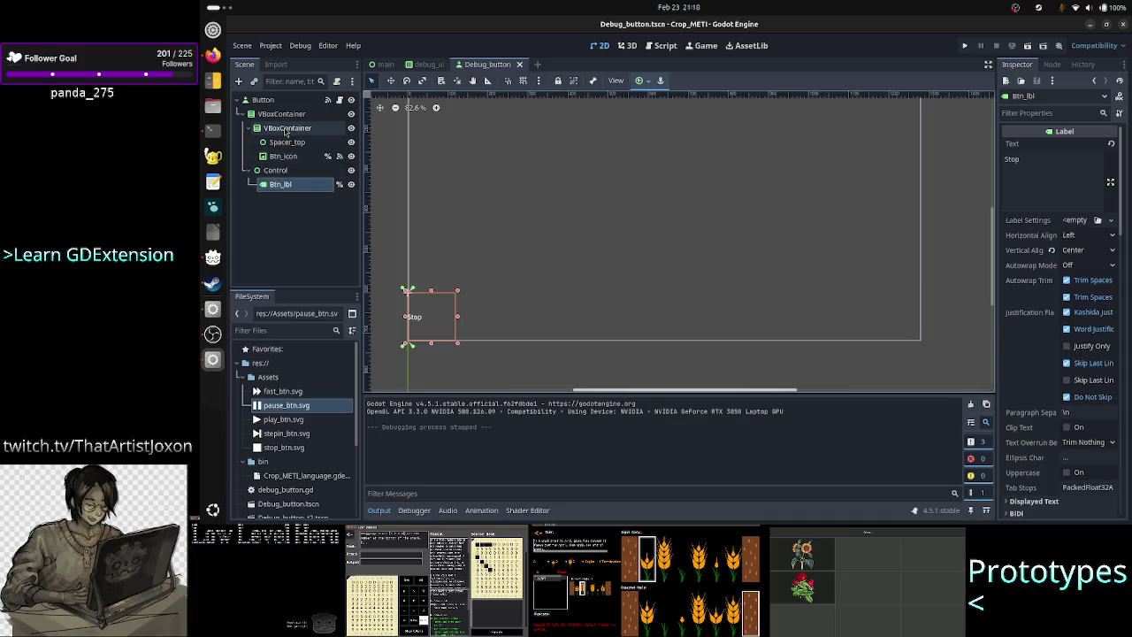
# Select the inner and outer VBoxContainers and collapse the output log panel.
pyautogui.click(286, 128)
pyautogui.click(282, 114)
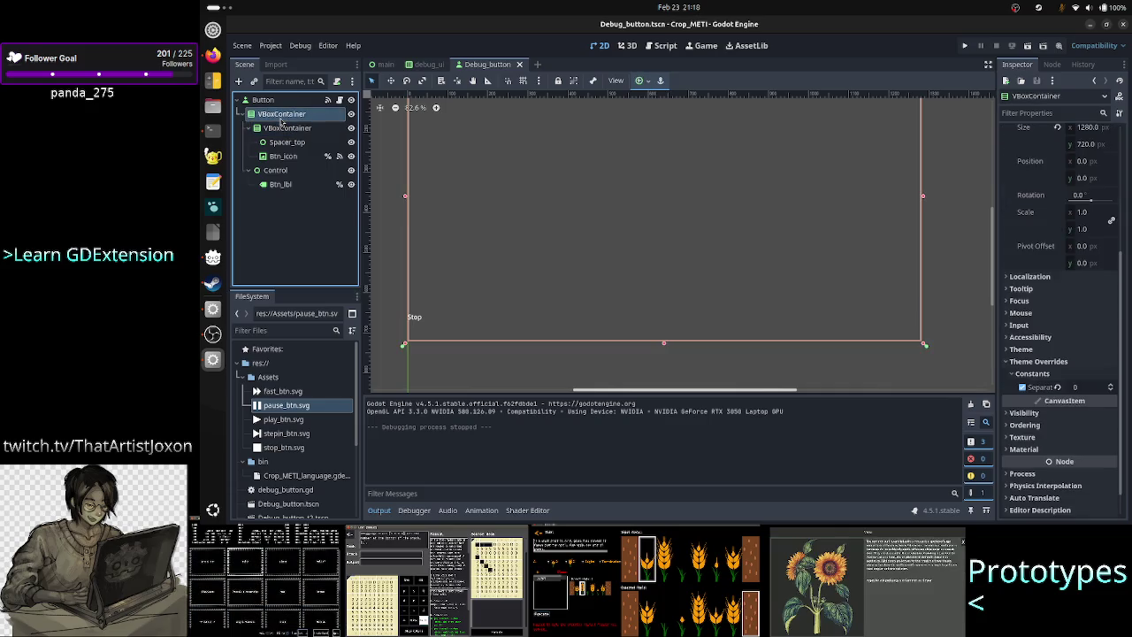
pyautogui.moveTo(993, 258); pyautogui.dragTo(993, 248)
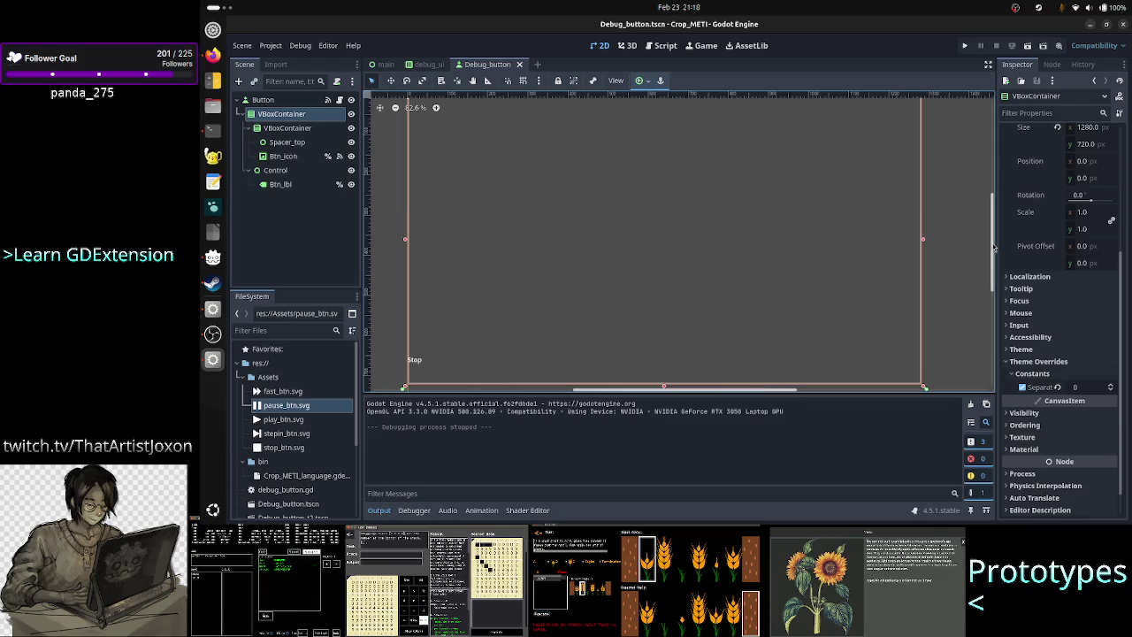
pyautogui.click(379, 510)
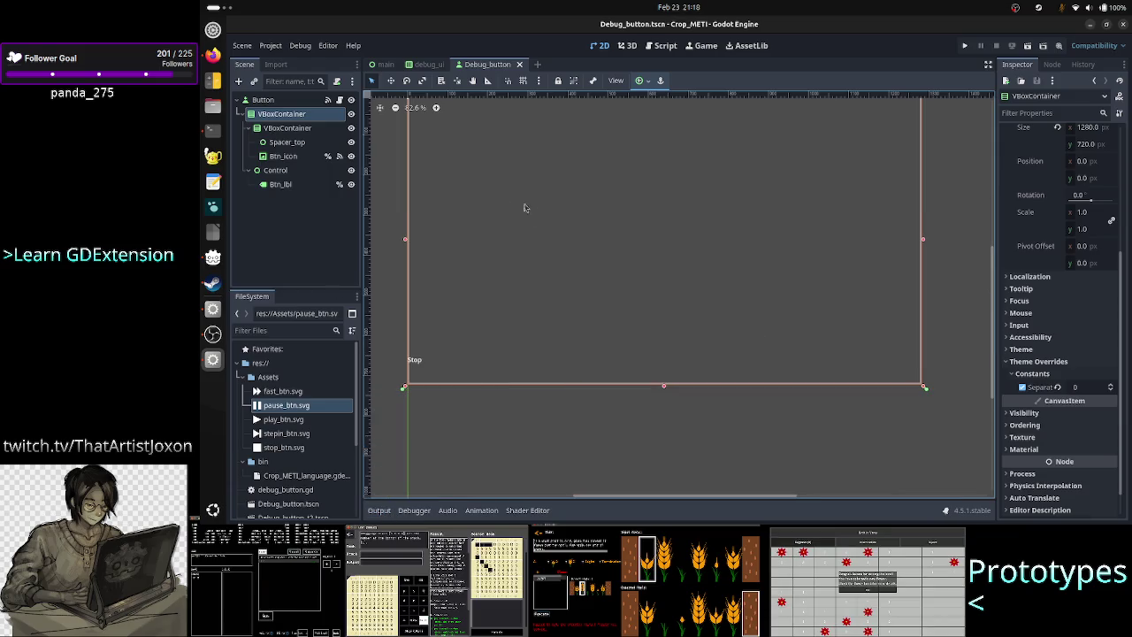
pyautogui.scroll(1, 539, 217)
pyautogui.scroll(-2, 539, 217)
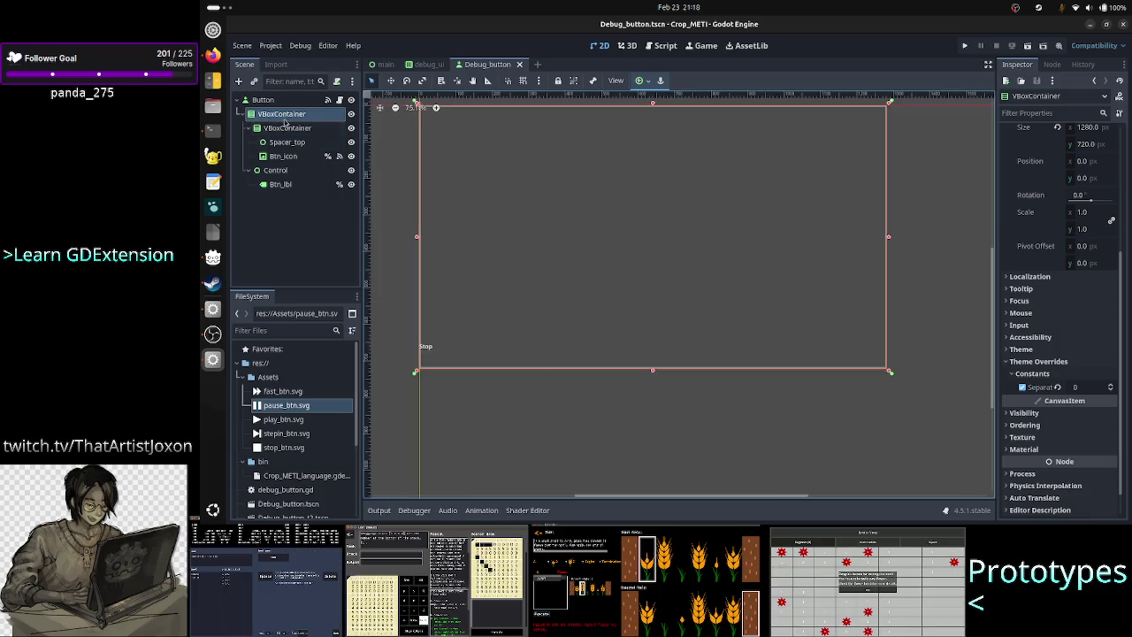
# Inspect the inner VBoxContainer, Control and Btn_lbl, then select Btn_lbl together with Control.
pyautogui.click(285, 128)
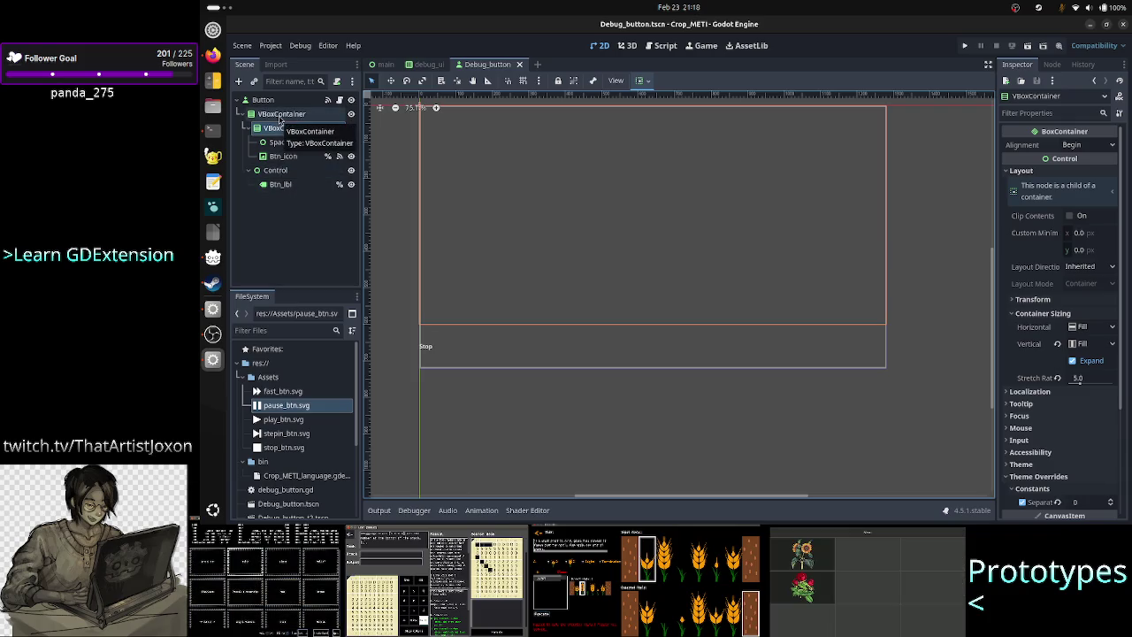
pyautogui.click(295, 172)
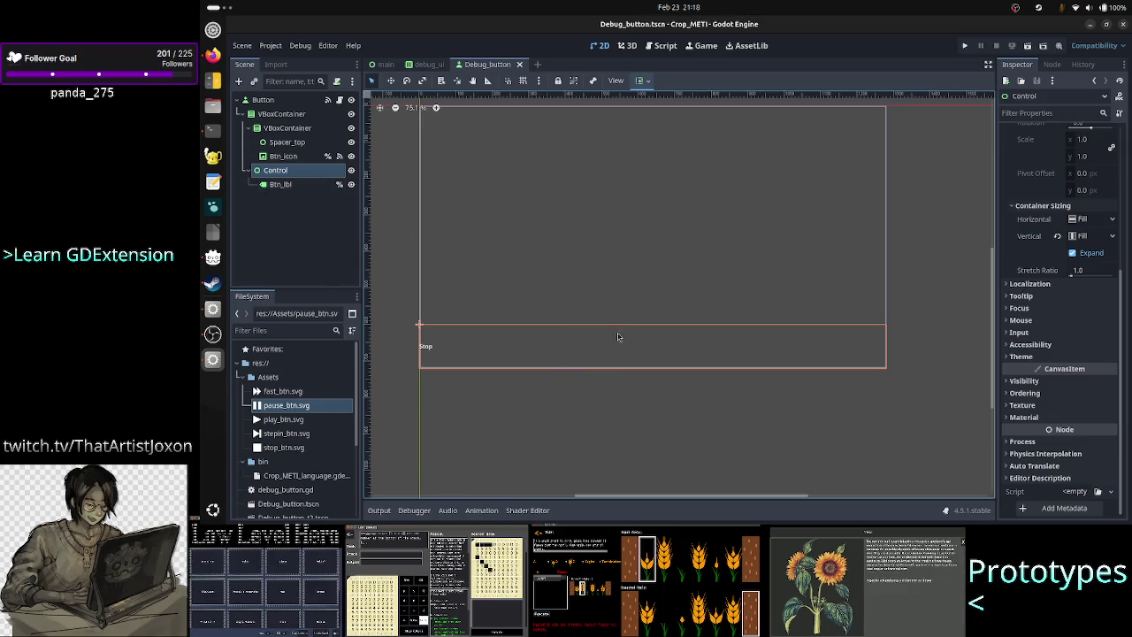
pyautogui.click(305, 115)
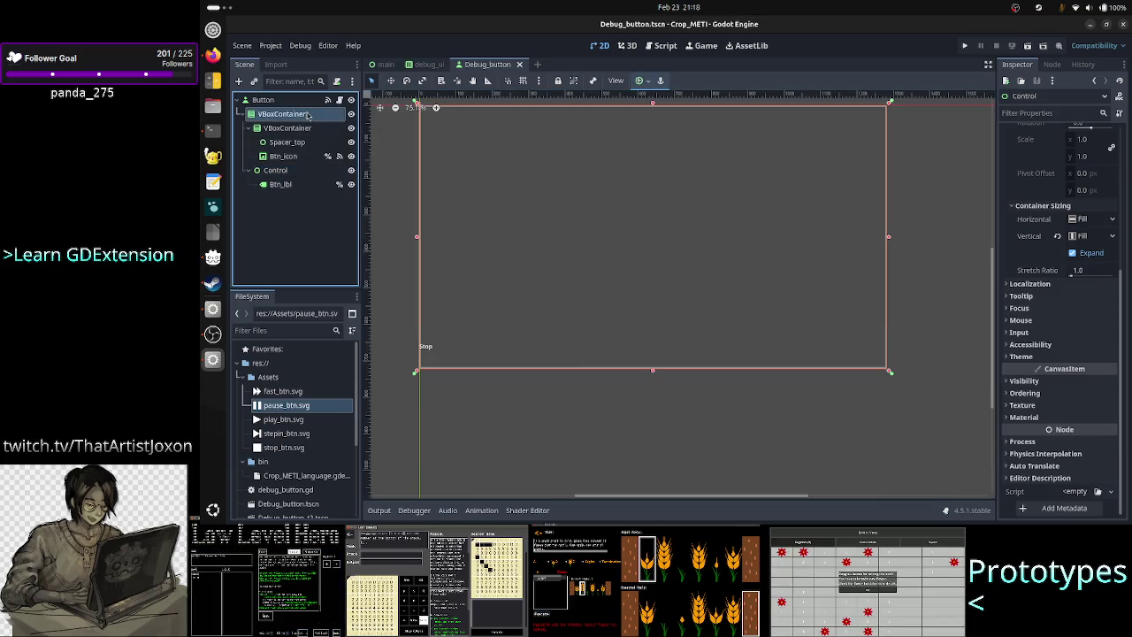
pyautogui.click(281, 184)
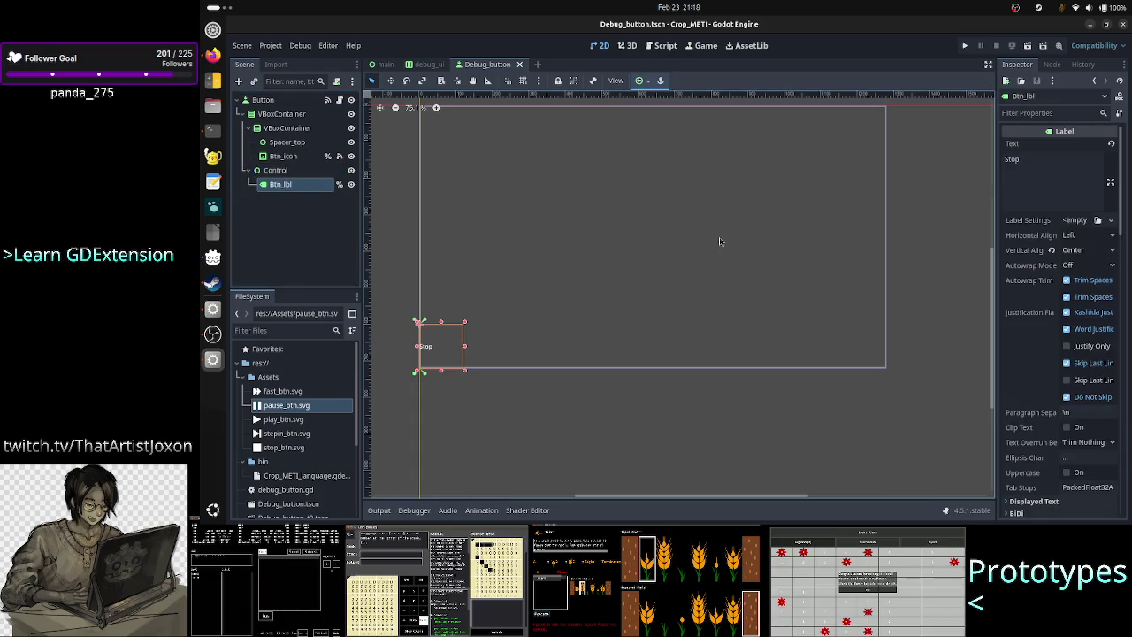
pyautogui.scroll(-5, 1030, 359)
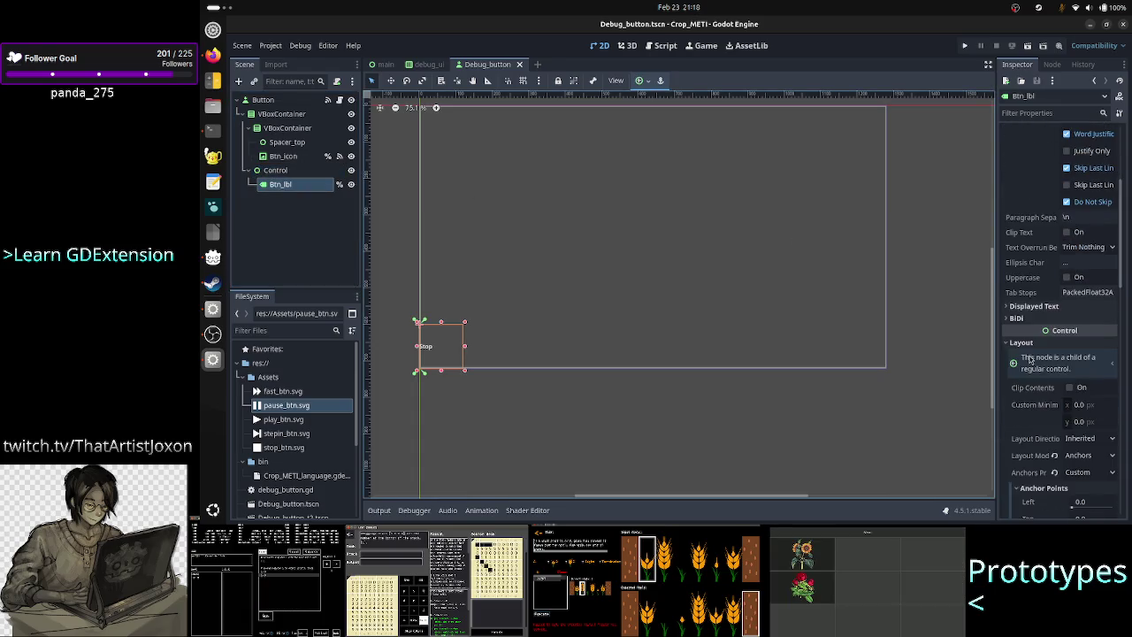
pyautogui.scroll(-2, 1030, 358)
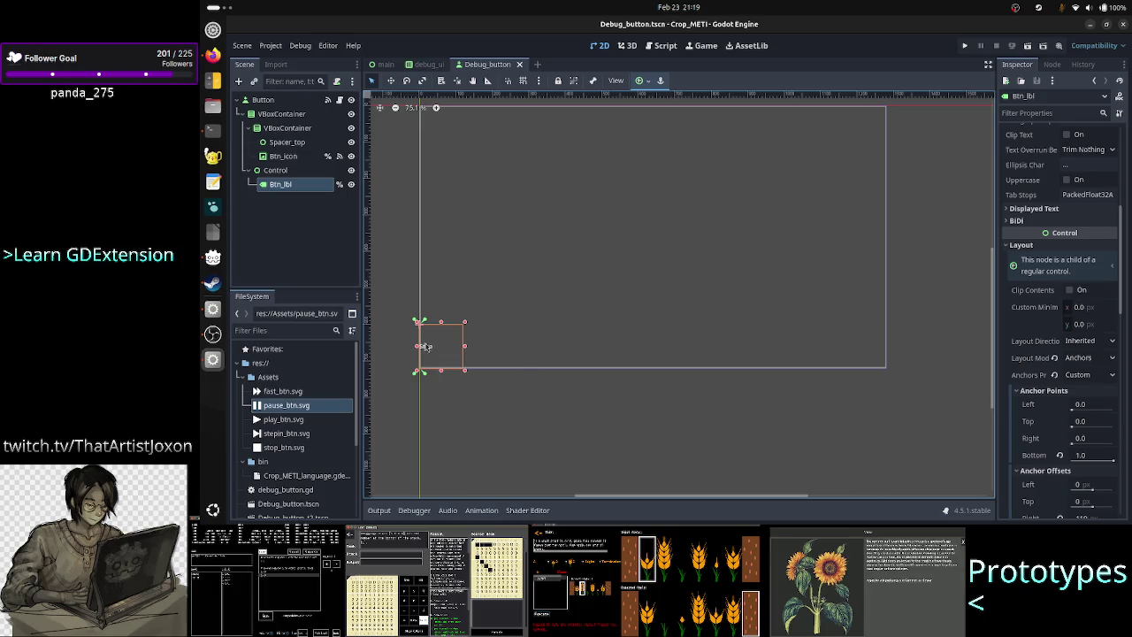
pyautogui.keyDown('ctrl'); pyautogui.click(295, 171); pyautogui.keyUp('ctrl')
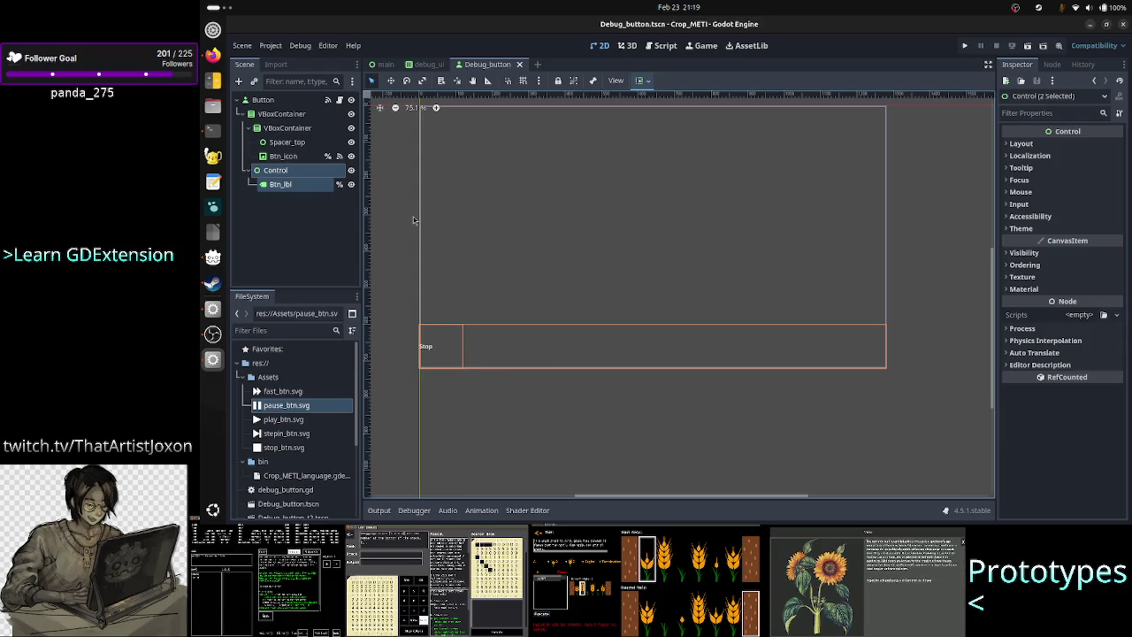
# Review Btn_lbl's anchor properties, then run the project to test the PLAY, STOP, STEPIN, PAUSE and FAST buttons.
pyautogui.click(308, 207)
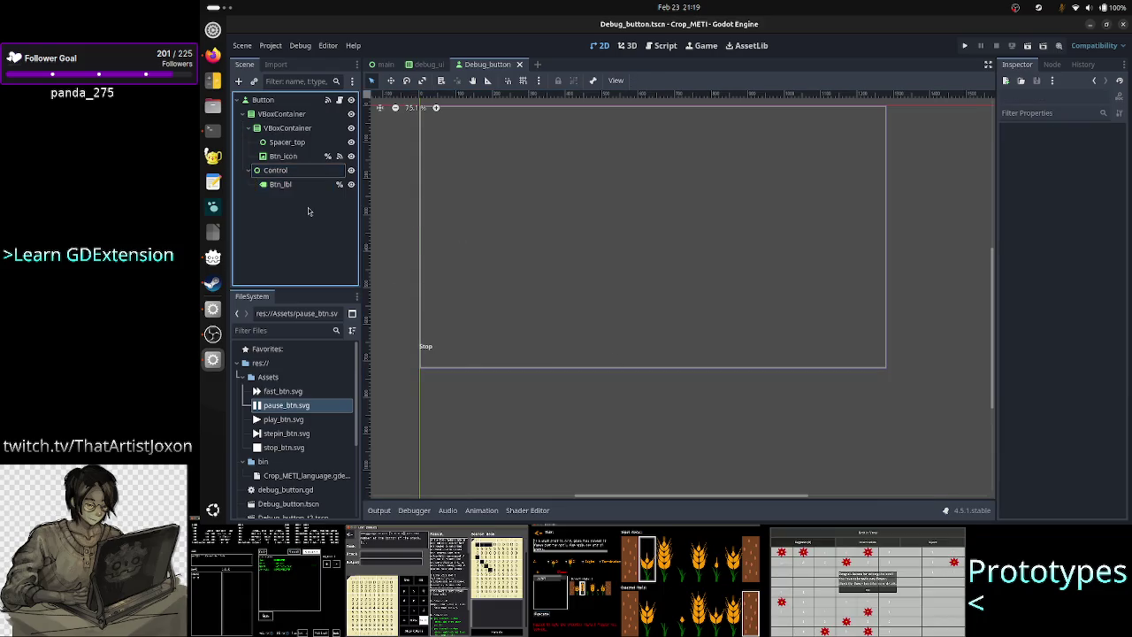
pyautogui.click(297, 186)
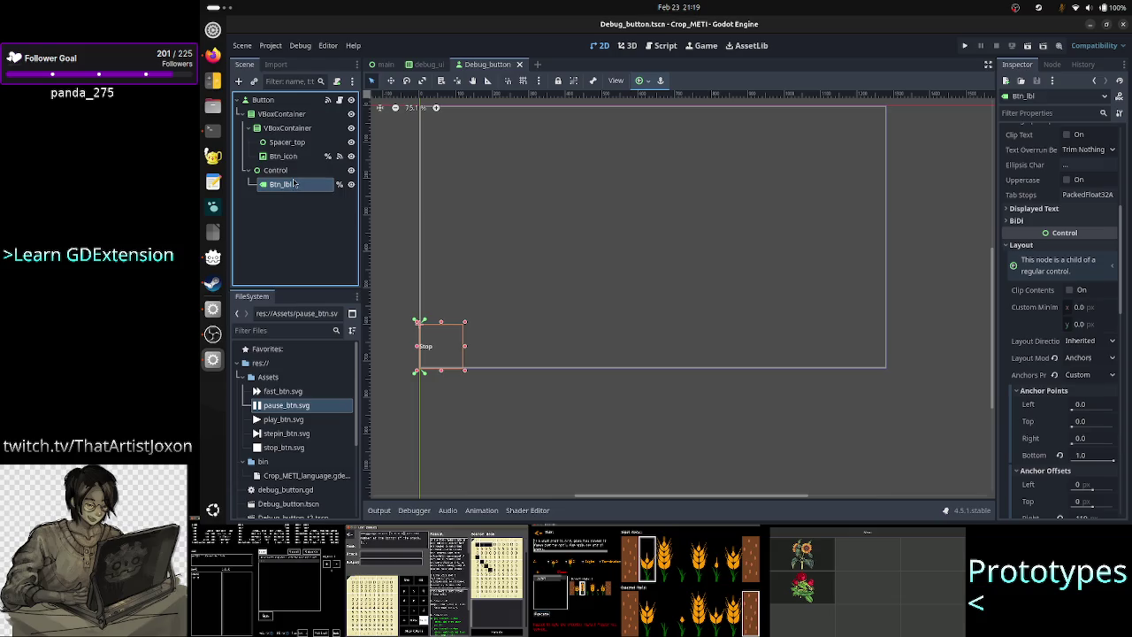
pyautogui.click(304, 182)
pyautogui.click(298, 219)
pyautogui.click(298, 184)
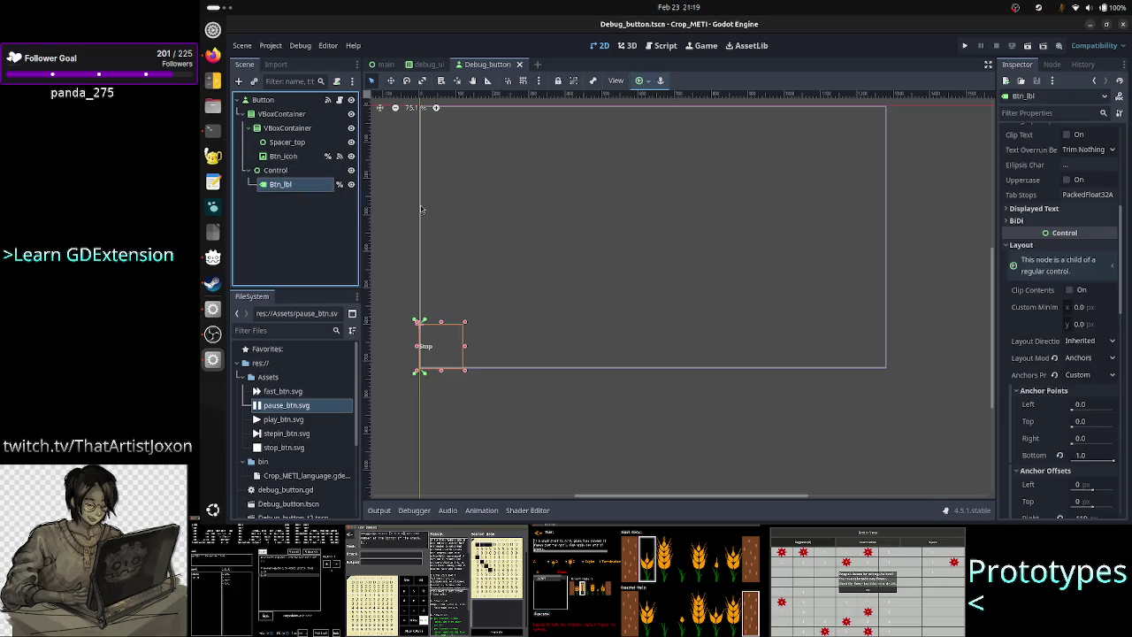
pyautogui.scroll(-4, 1055, 379)
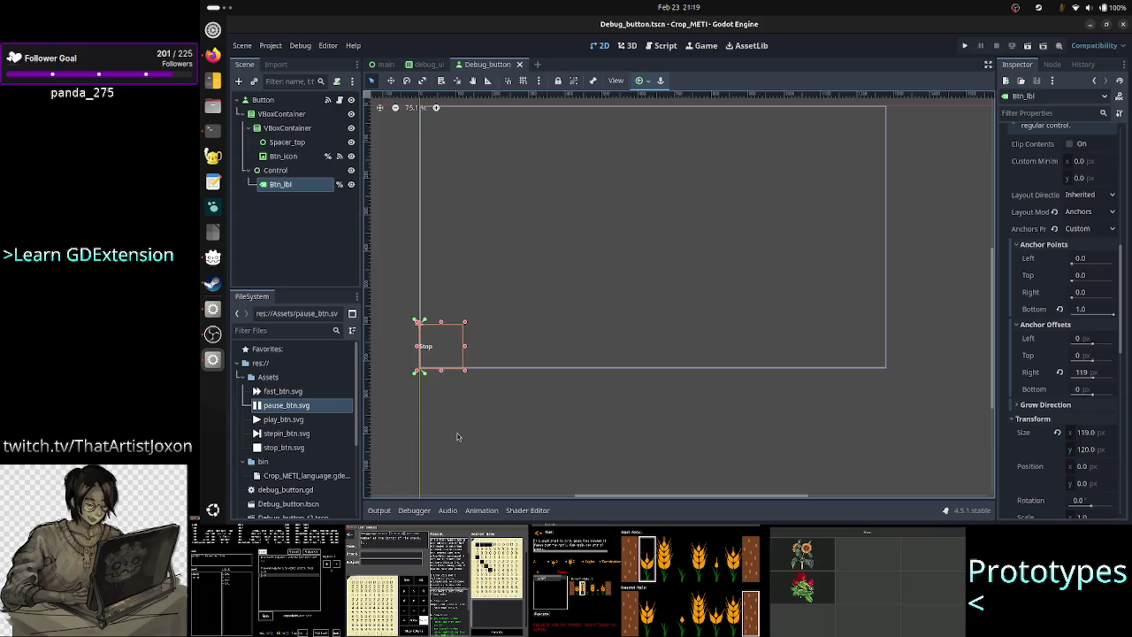
pyautogui.click(388, 396)
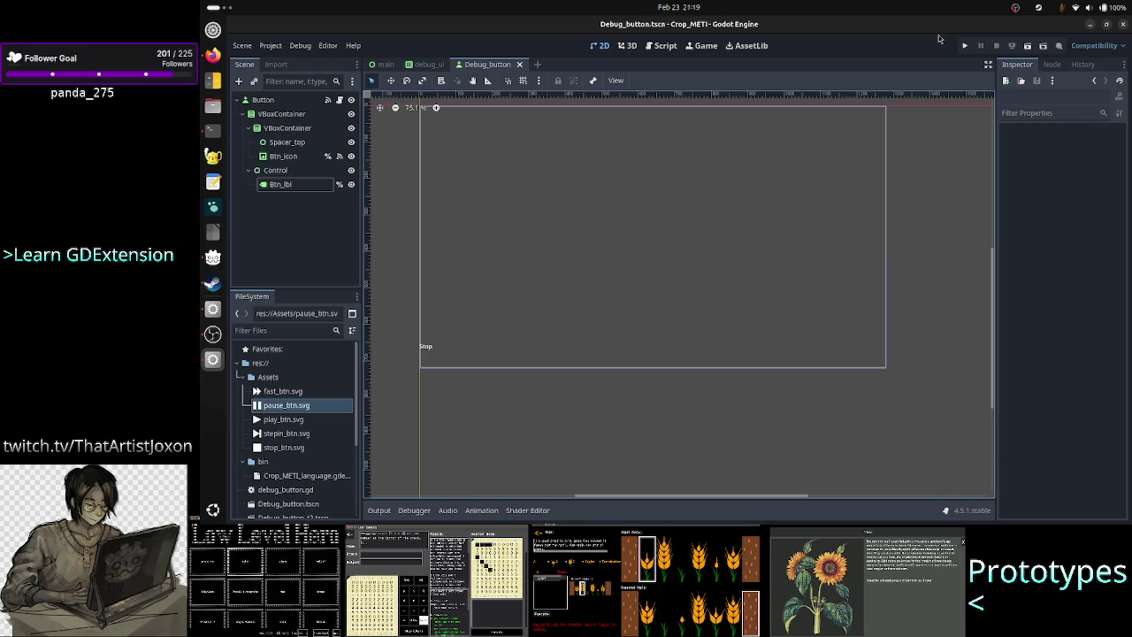
pyautogui.click(965, 45)
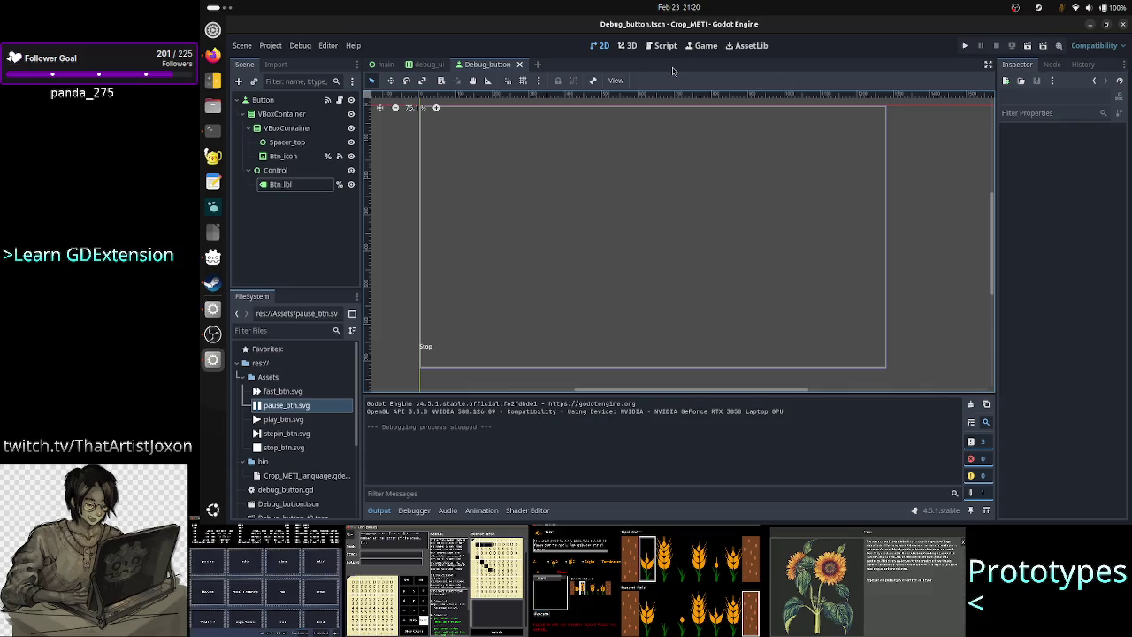
# Switch from the 2D scene to the debug_button.gd script.
pyautogui.click(658, 46)
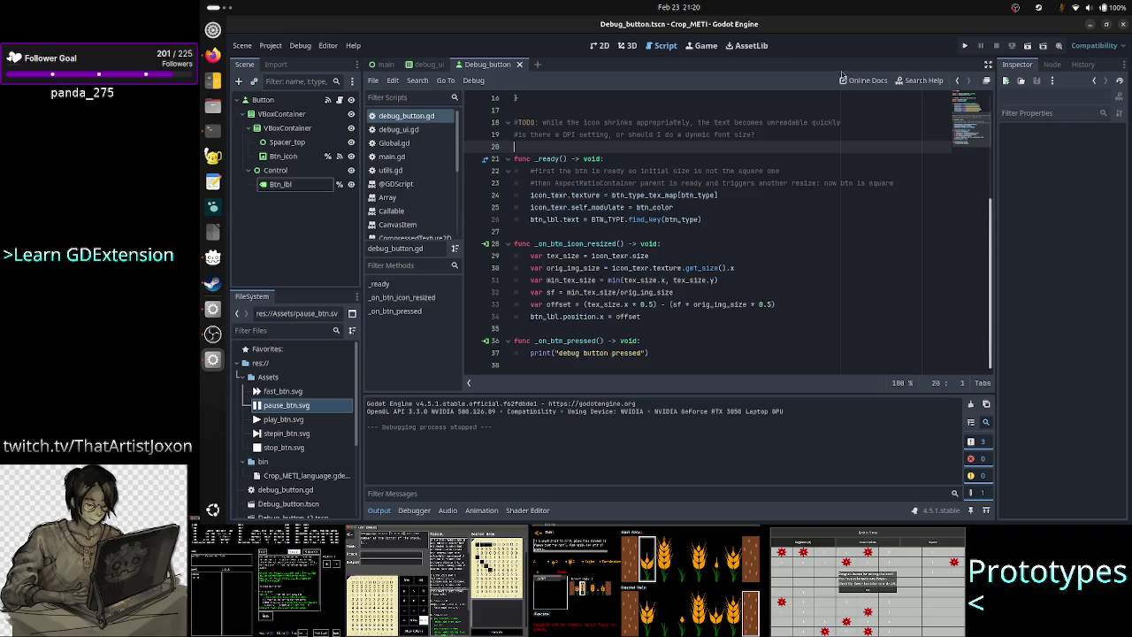
# Search the help for 'polygo' and open the Polygon2D class reference.
pyautogui.click(920, 81)
pyautogui.write('polygo')
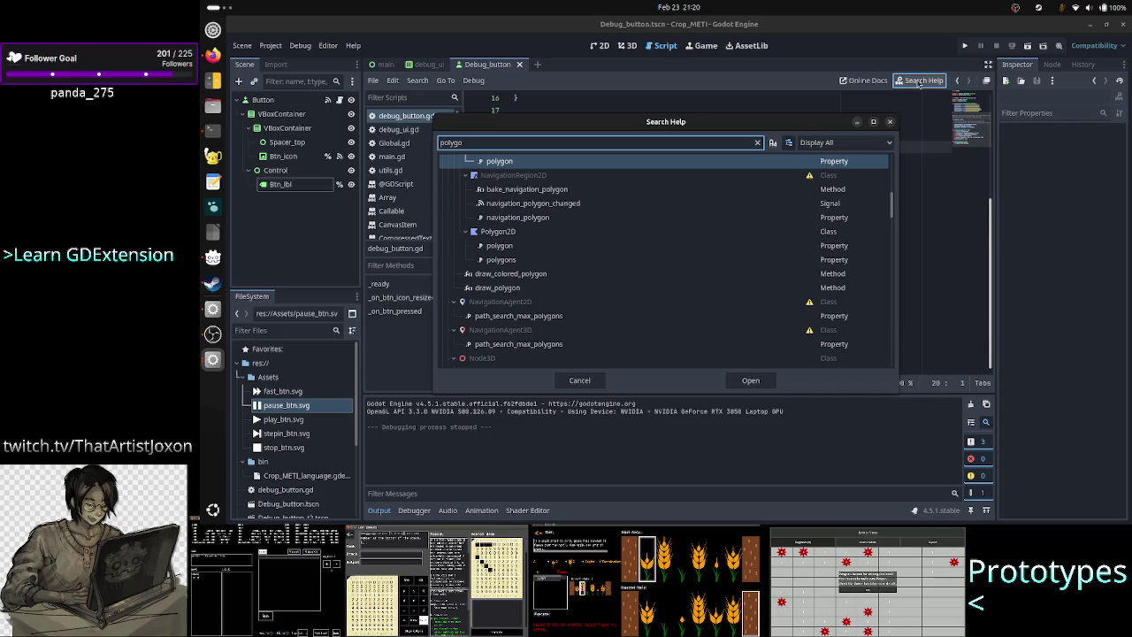
pyautogui.doubleClick(541, 235)
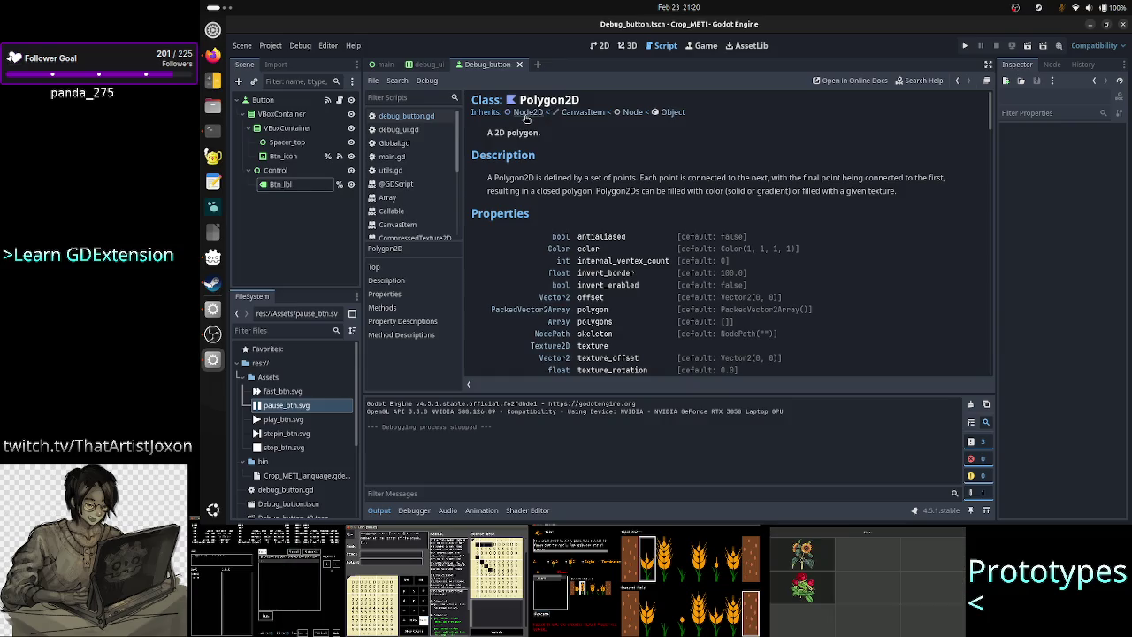
pyautogui.click(266, 118)
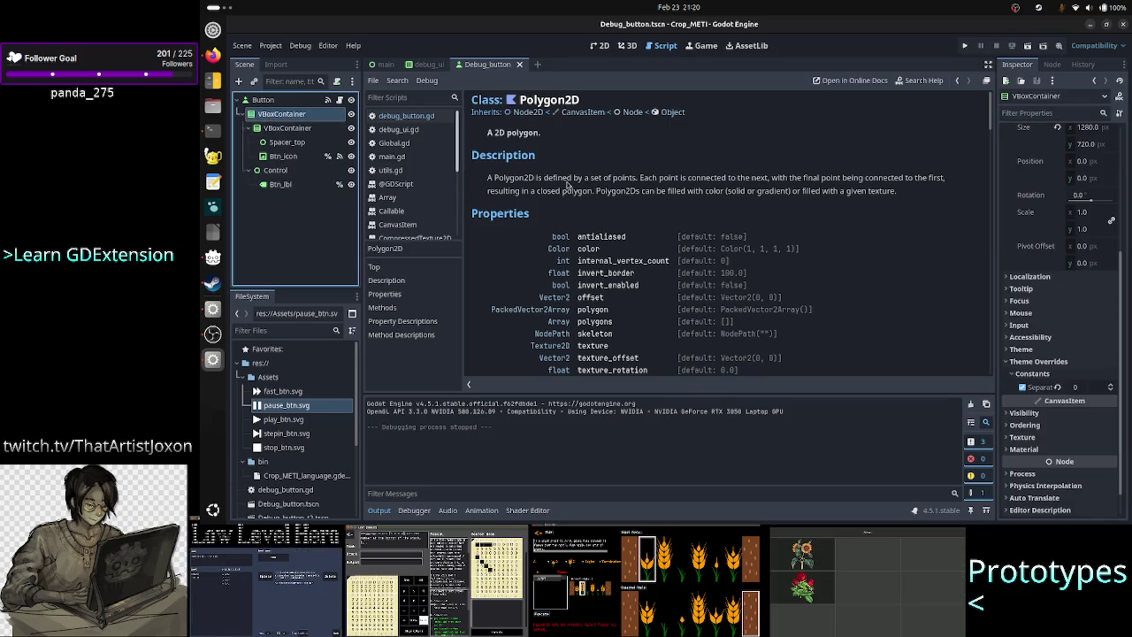
# Browse the HBoxContainer and Polygon2D docs, then return to the Debug_button 2D canvas.
pyautogui.scroll(-5, 435, 204)
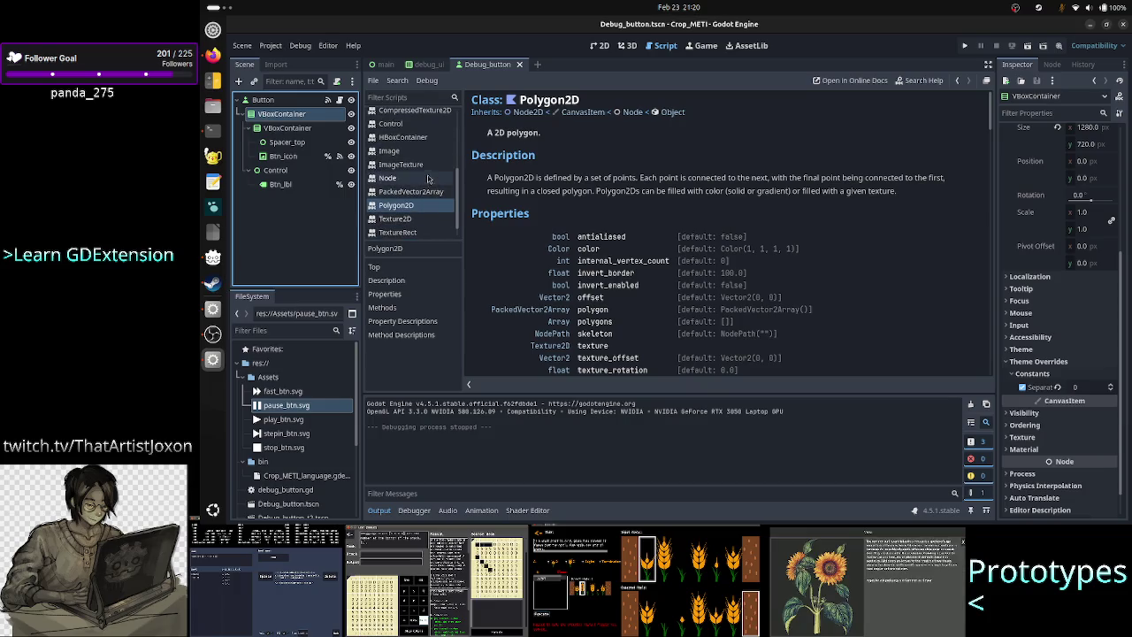
pyautogui.click(405, 137)
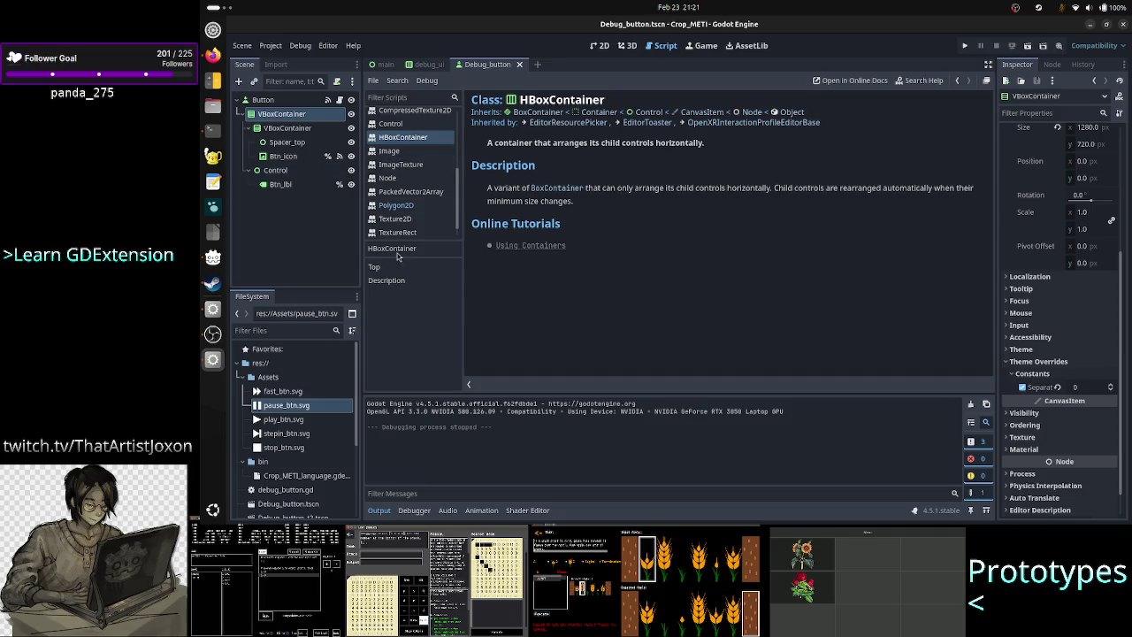
pyautogui.click(414, 205)
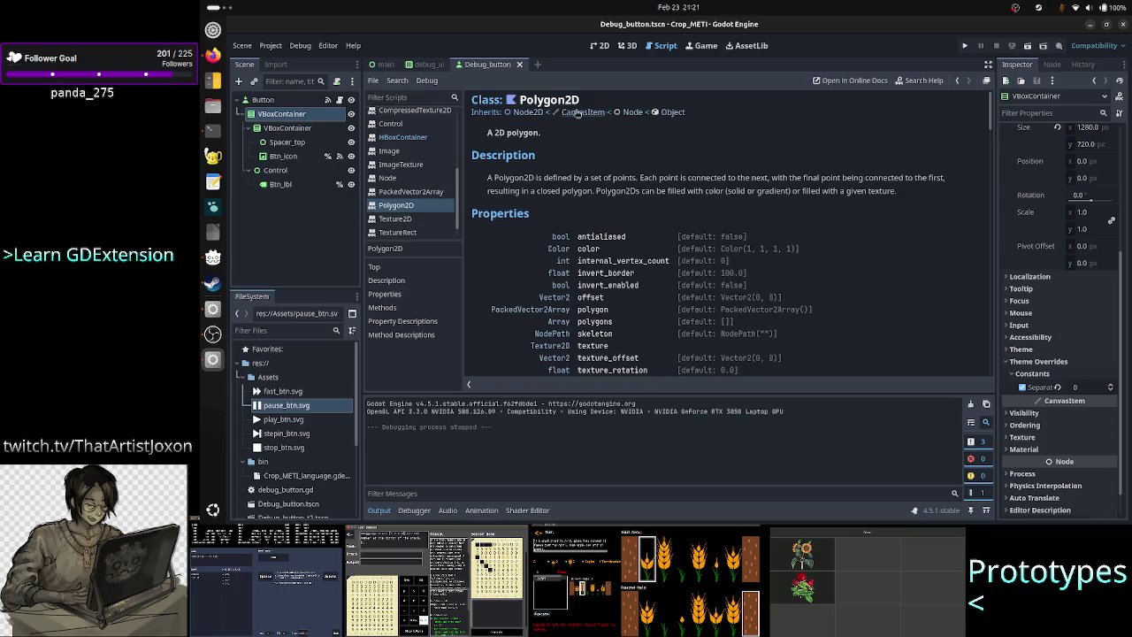
pyautogui.click(599, 45)
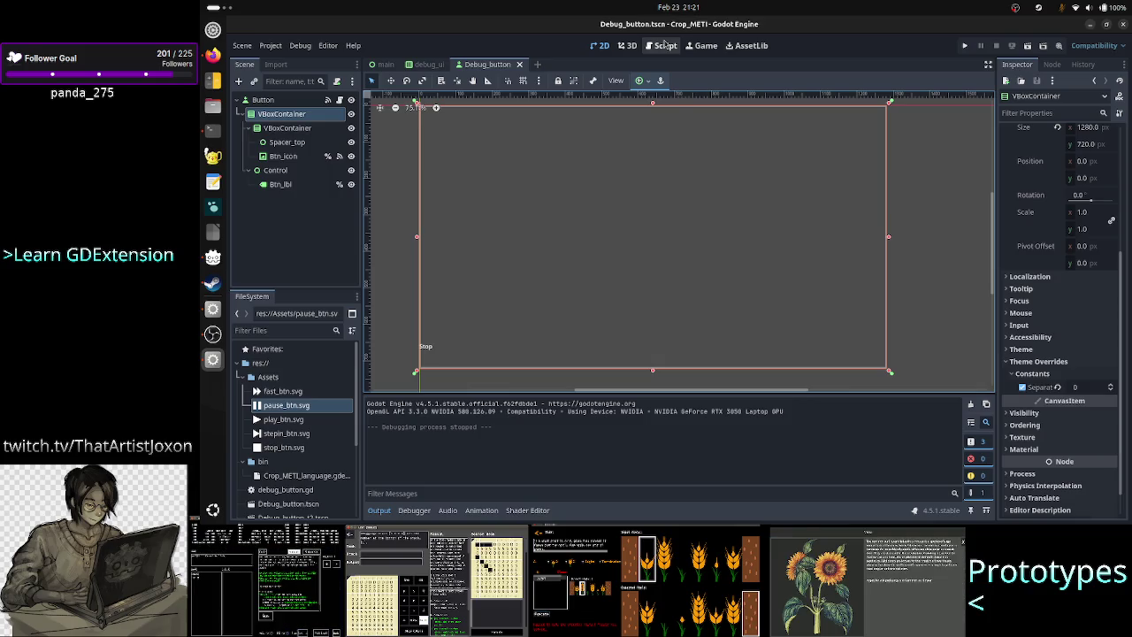
# Deselect VBoxContainer on the canvas and switch over to the Firefox window.
pyautogui.click(493, 384)
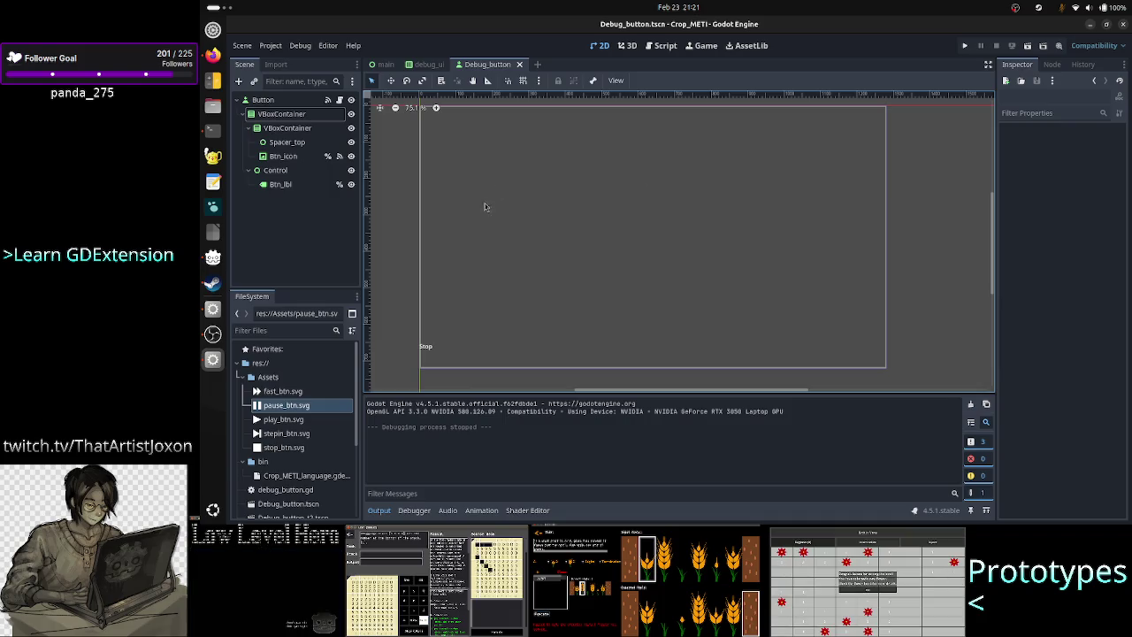
pyautogui.click(296, 213)
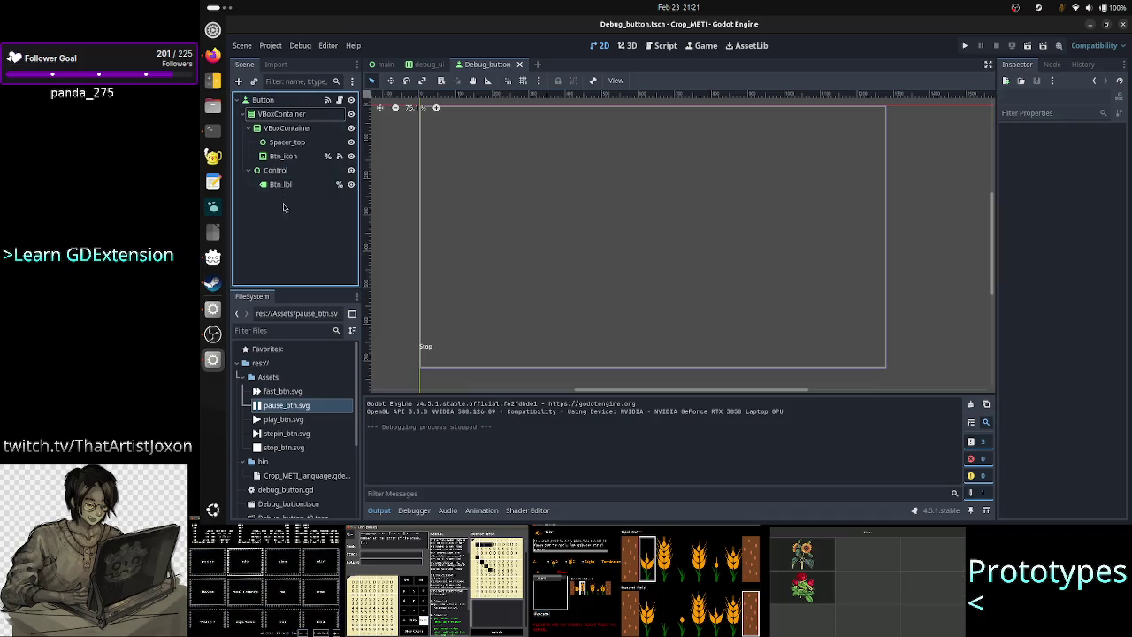
pyautogui.click(1047, 183)
pyautogui.hotkey('alt', 'Tab')
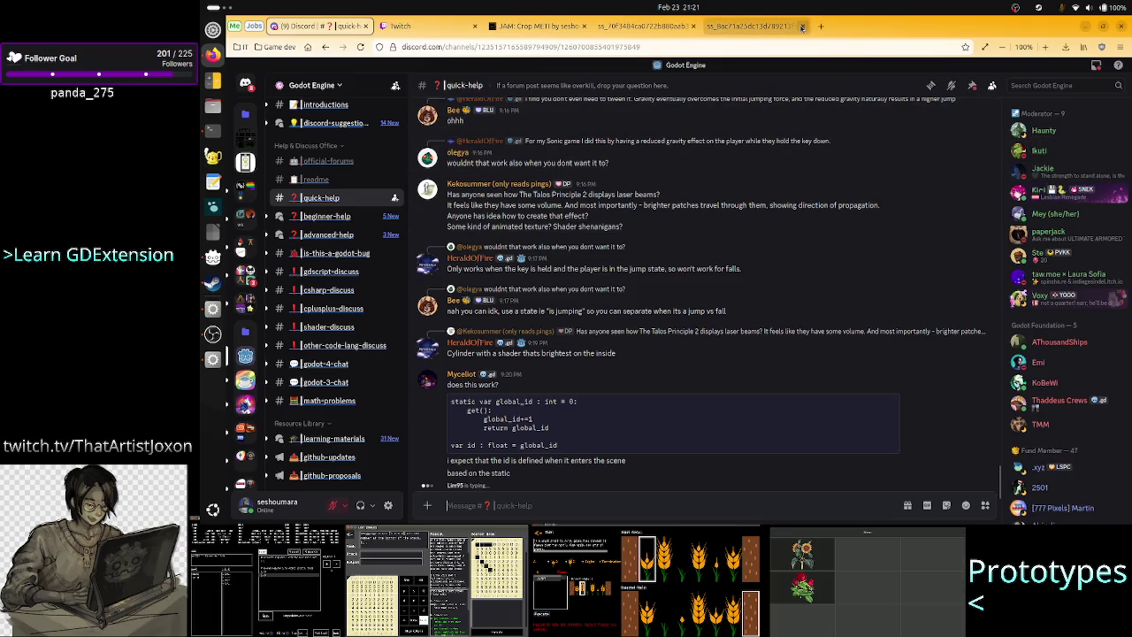
# In a new Firefox tab, search Google for 'css' and show the image results.
pyautogui.click(753, 27)
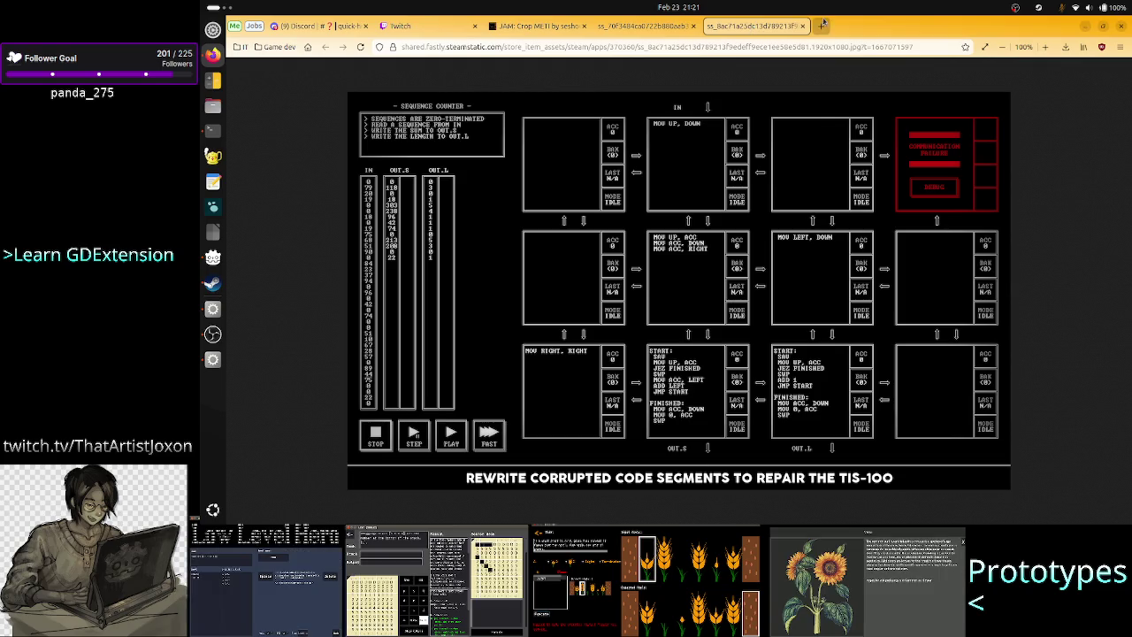
pyautogui.click(821, 27)
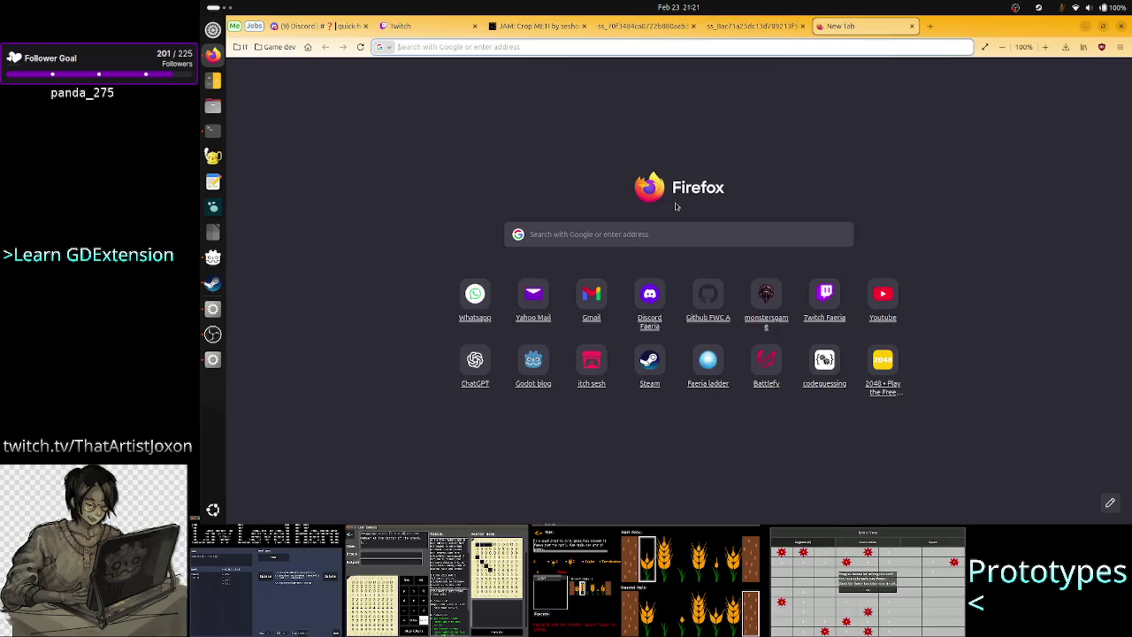
pyautogui.click(645, 244)
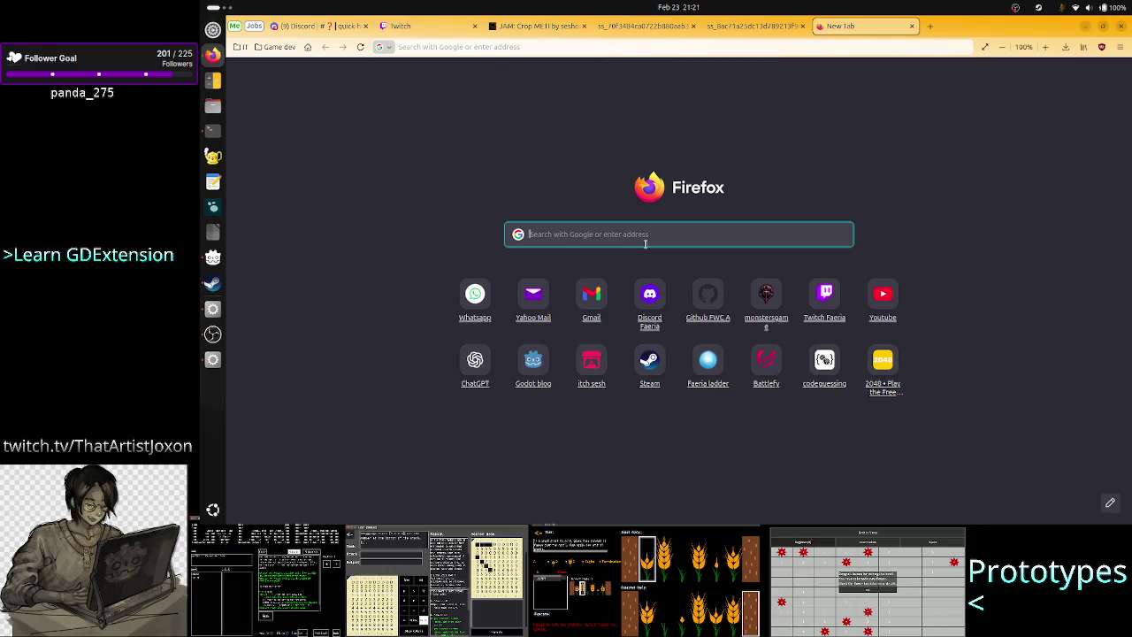
pyautogui.write('css')
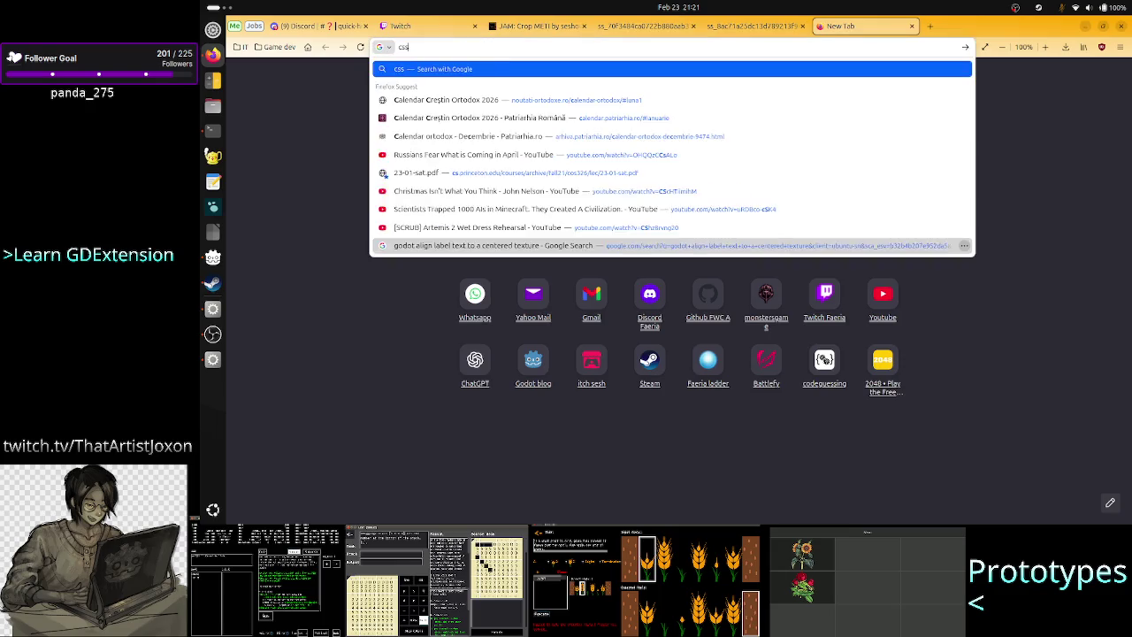
pyautogui.press('Return')
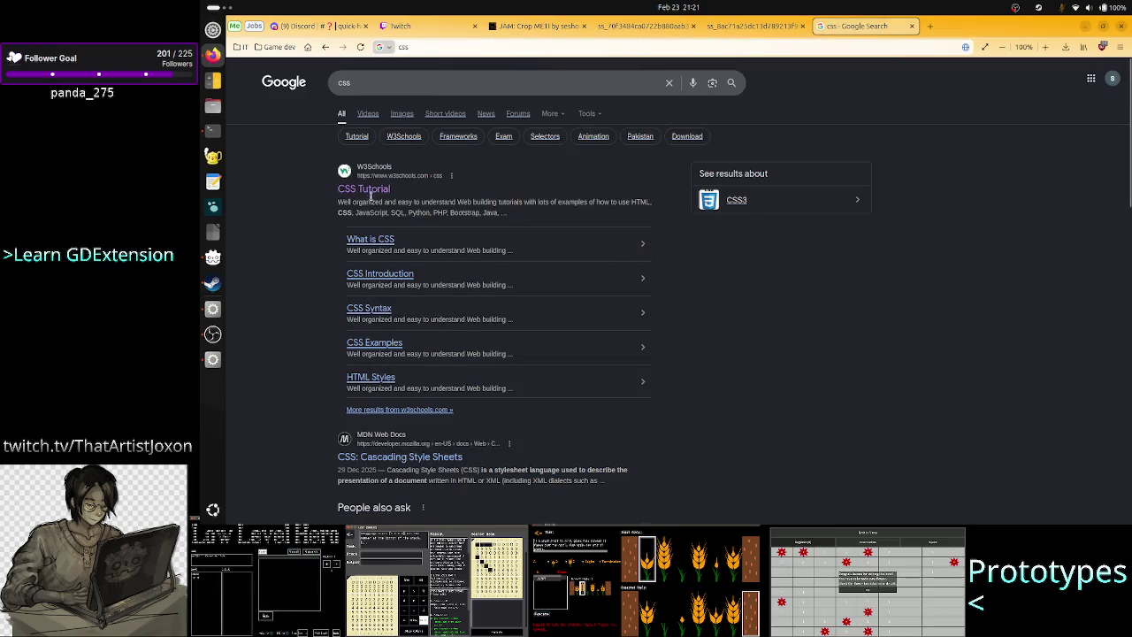
pyautogui.click(396, 113)
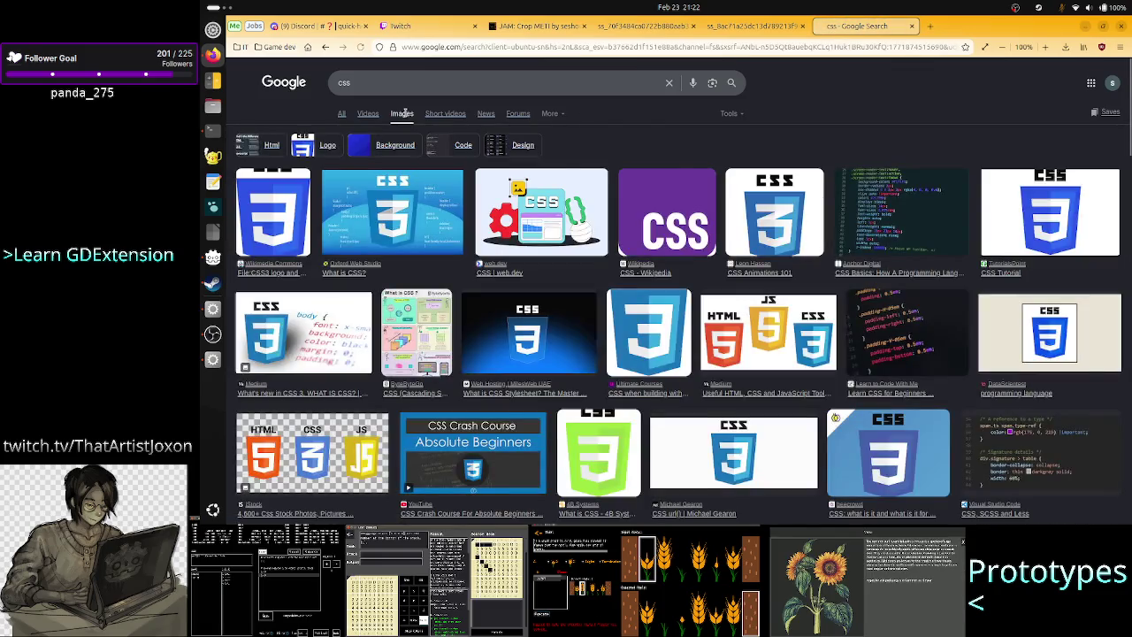
# Refine the image search to 'css flexbox align' and preview Reddit's Visual Reference of CSS Flexbox.
pyautogui.click(428, 83)
pyautogui.write('align')
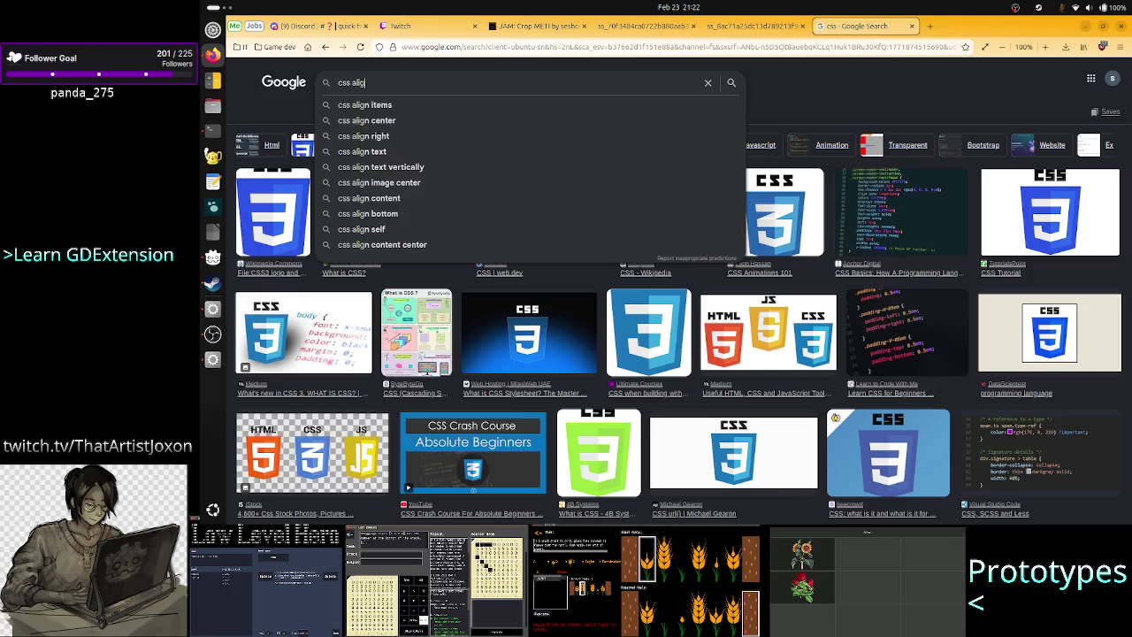
pyautogui.press('BackSpace')
pyautogui.press('BackSpace')
pyautogui.press('BackSpace')
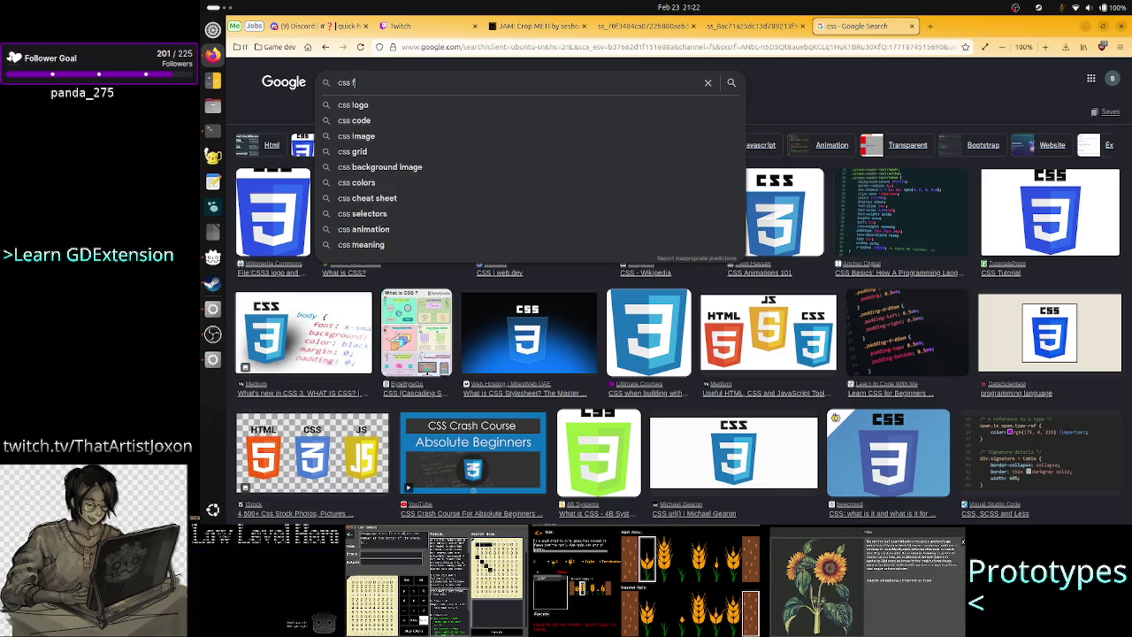
pyautogui.write('flex')
pyautogui.press('Down')
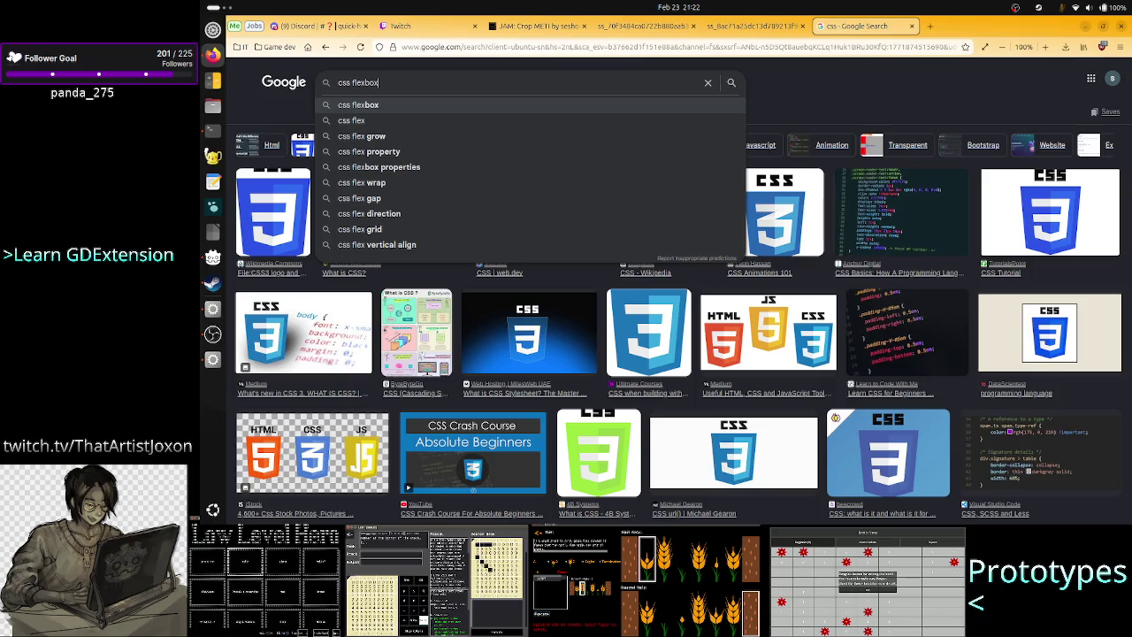
pyautogui.write('align')
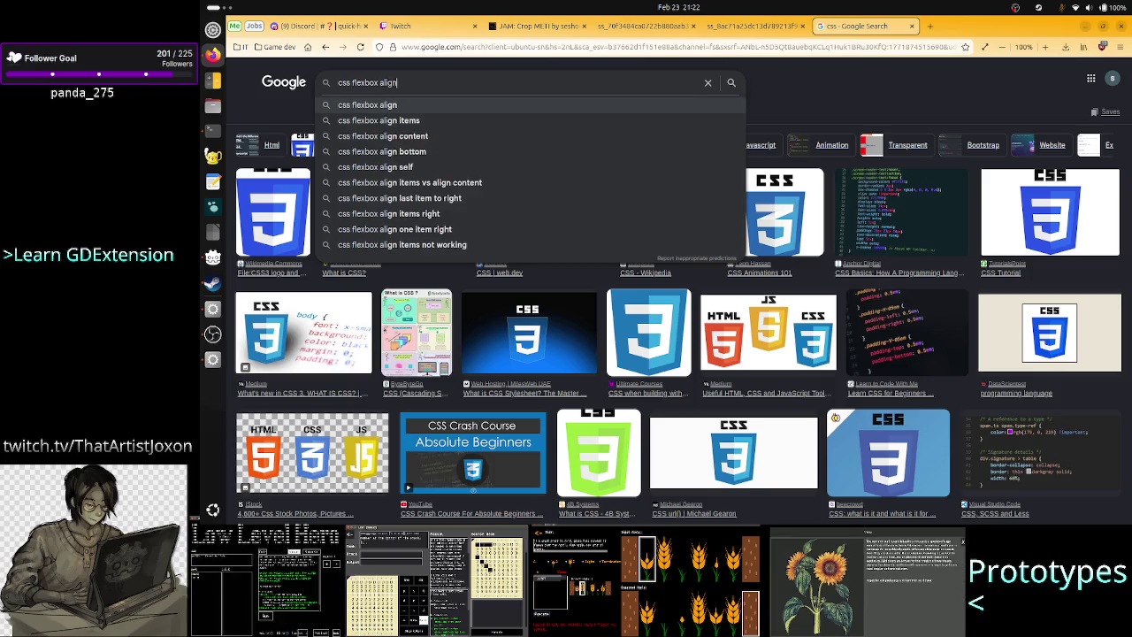
pyautogui.press('Return')
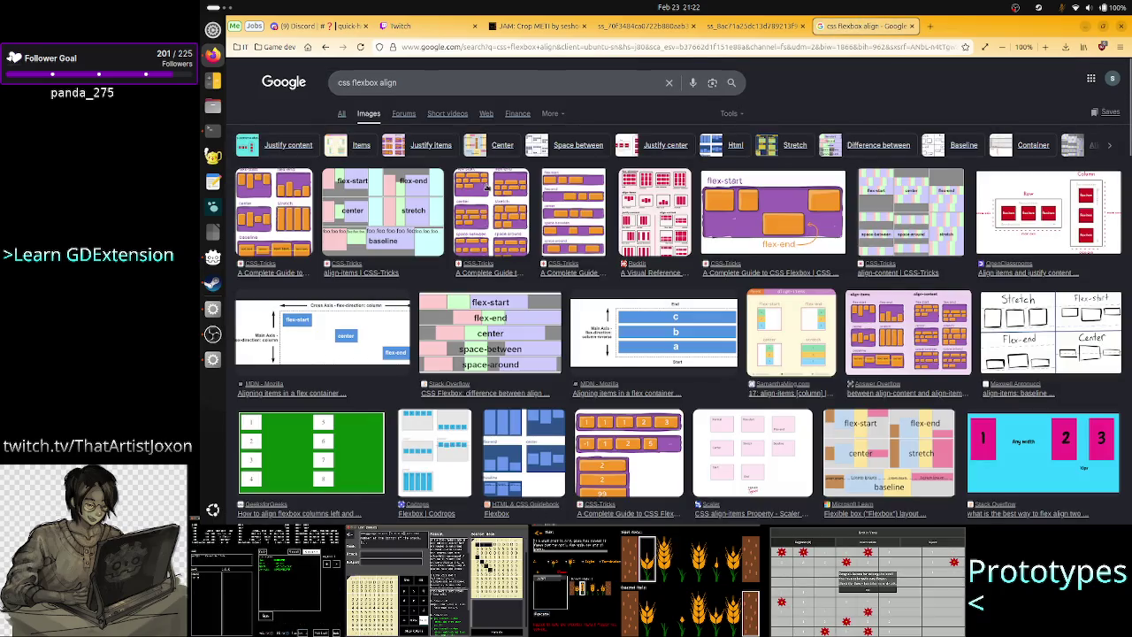
pyautogui.click(399, 214)
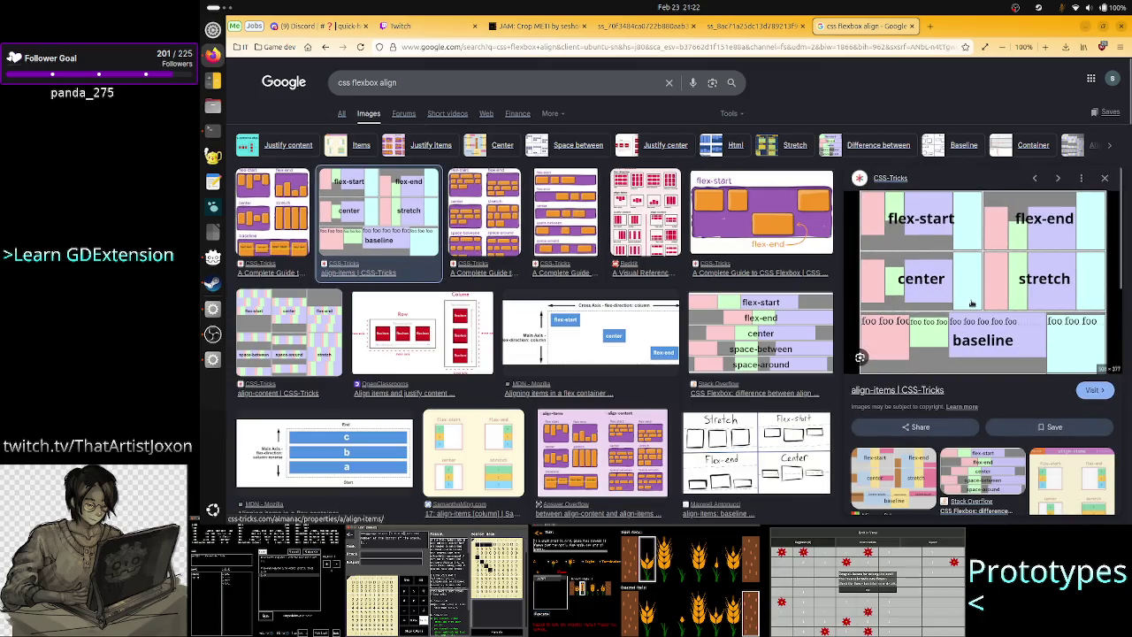
pyautogui.click(619, 205)
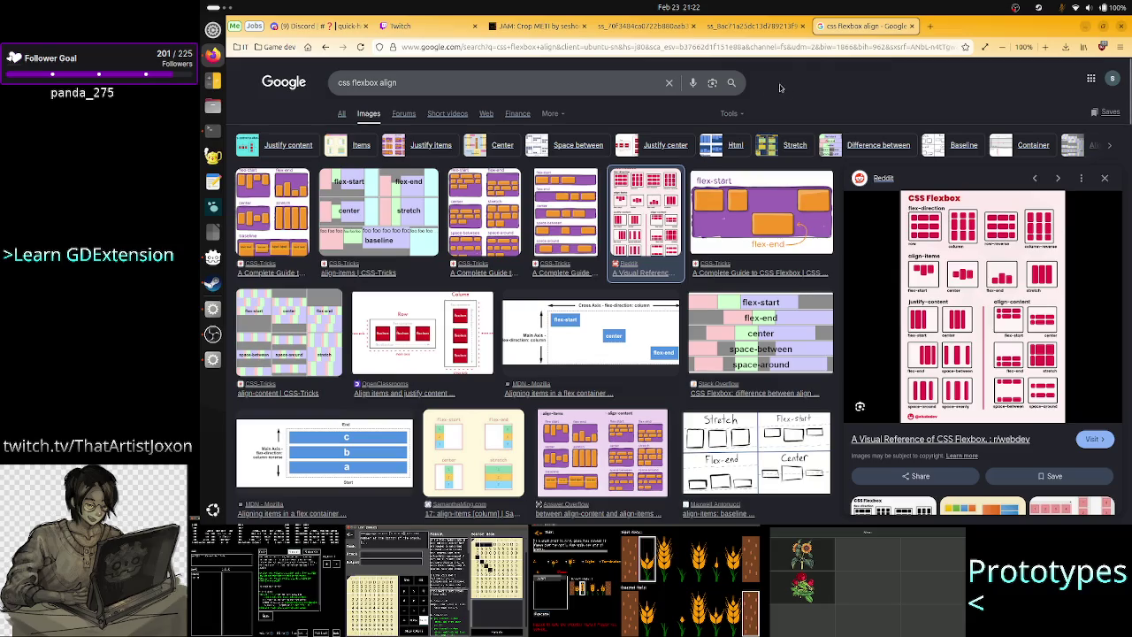
pyautogui.hotkey('alt', 'Tab')
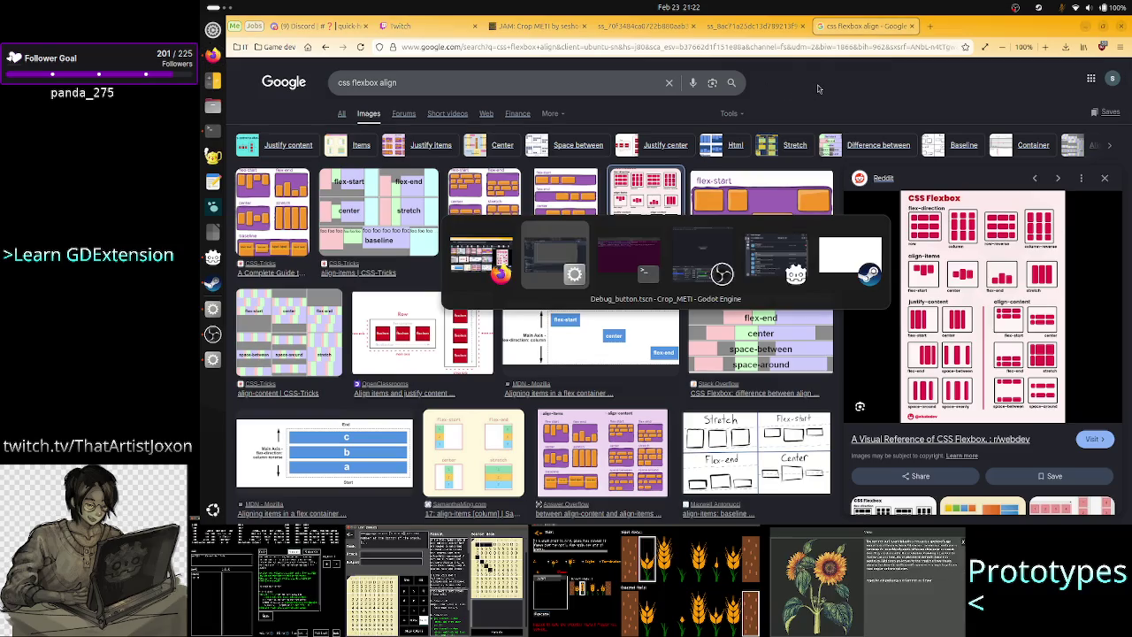
# Close the Google Images flexbox tab in Firefox and return to the Godot editor.
pyautogui.hotkey('alt', 'Tab')
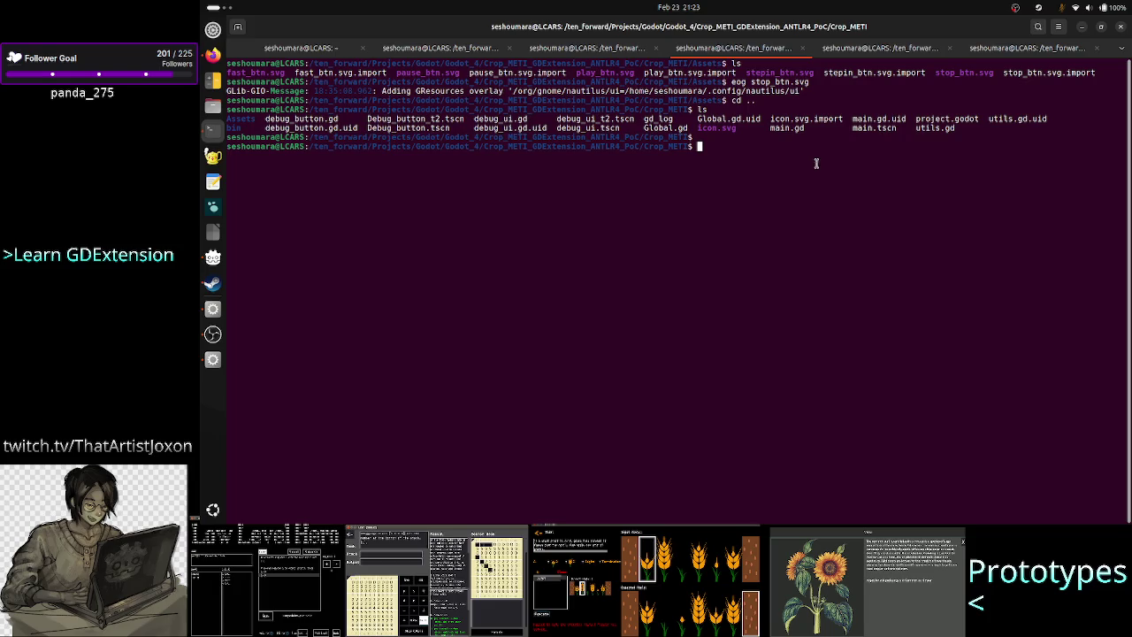
pyautogui.hotkey('alt', 'Tab')
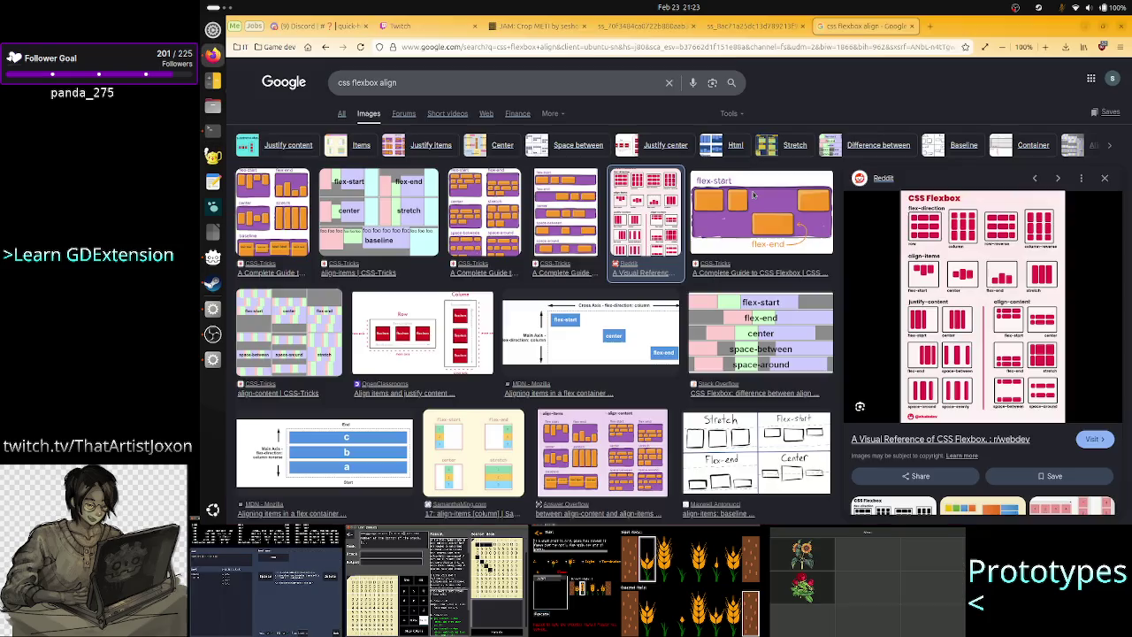
pyautogui.click(912, 26)
pyautogui.hotkey('alt', 'Tab')
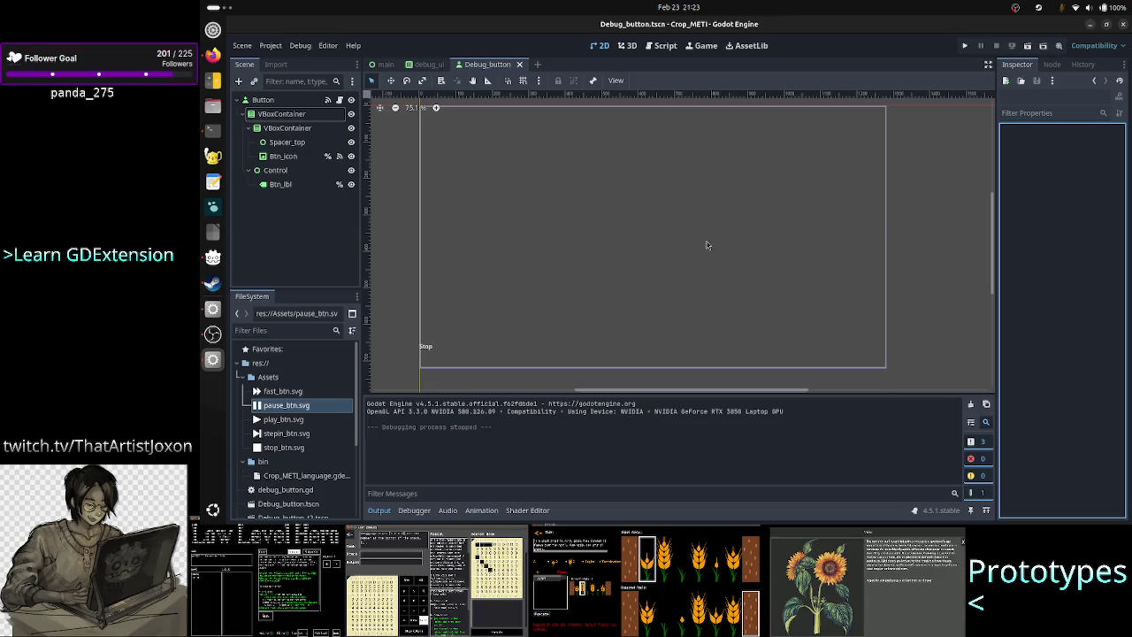
# Collapse Godot's output panel, then view the Crop METI itch.io page and return to the profile.
pyautogui.click(380, 511)
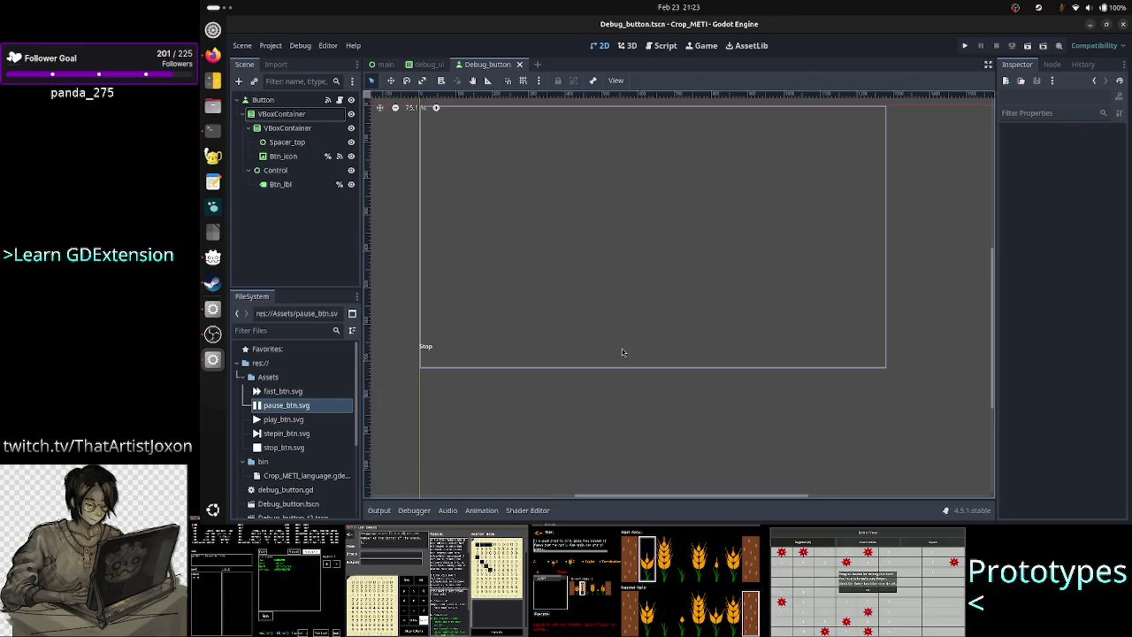
pyautogui.hotkey('alt', 'Tab')
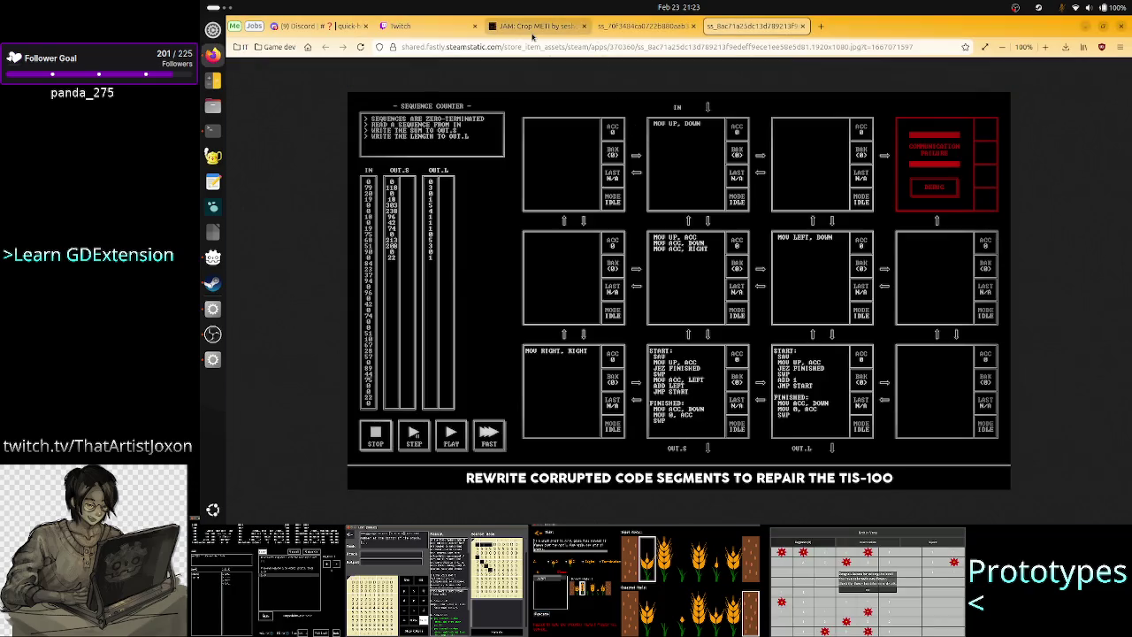
pyautogui.click(536, 26)
pyautogui.click(290, 113)
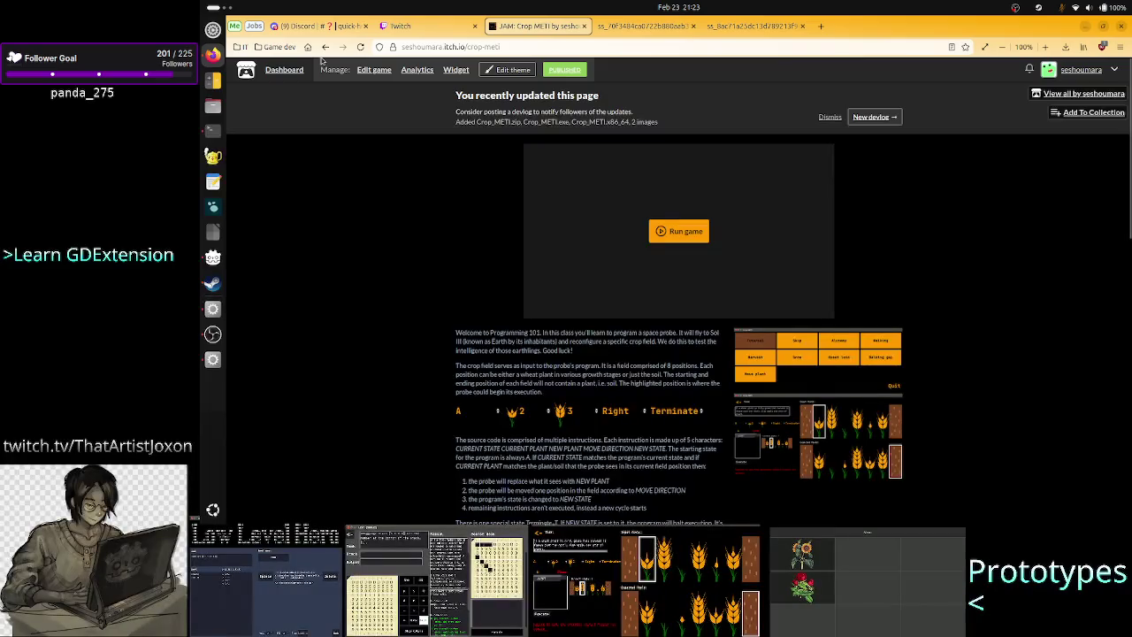
pyautogui.click(324, 49)
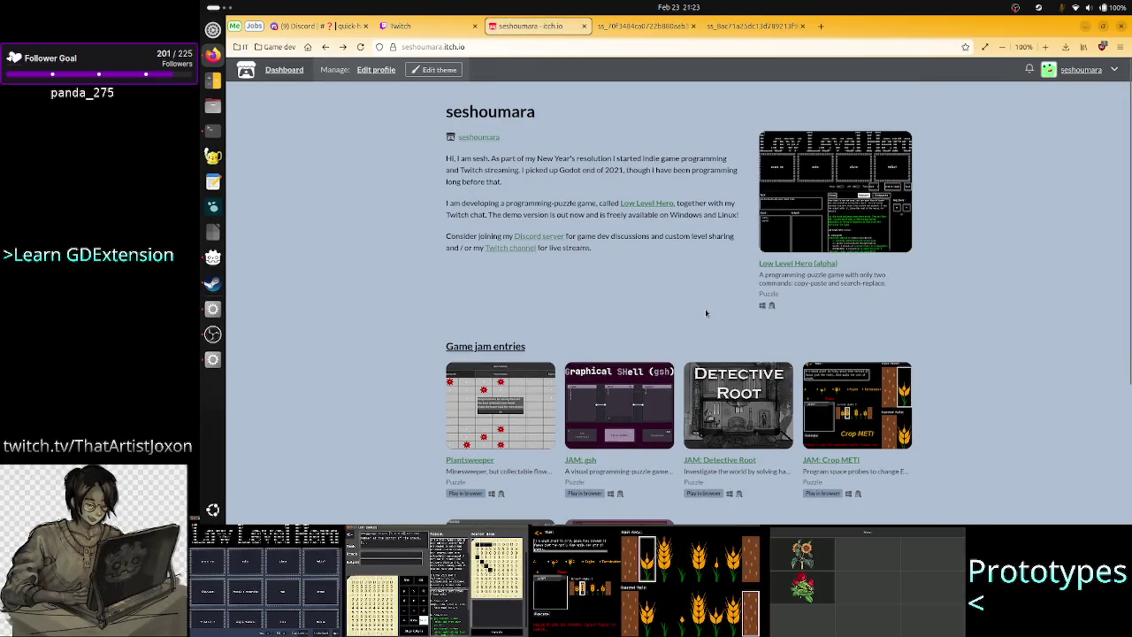
# Scroll through the itch.io profile's games and jam entries, then return to the Godot editor.
pyautogui.scroll(-4, 708, 314)
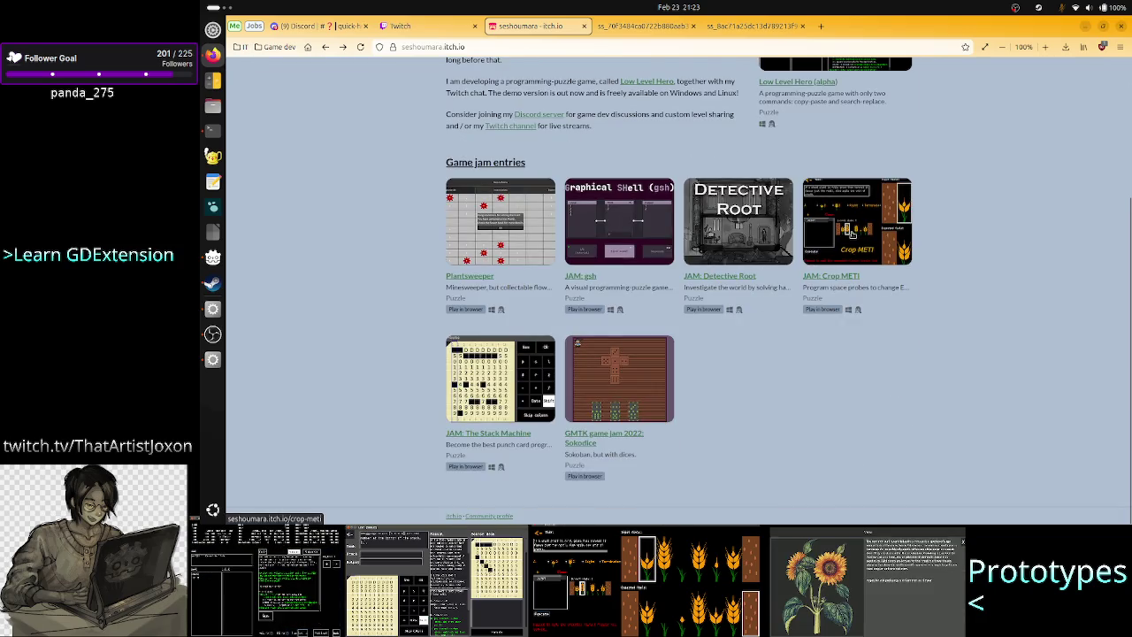
pyautogui.scroll(4, 849, 234)
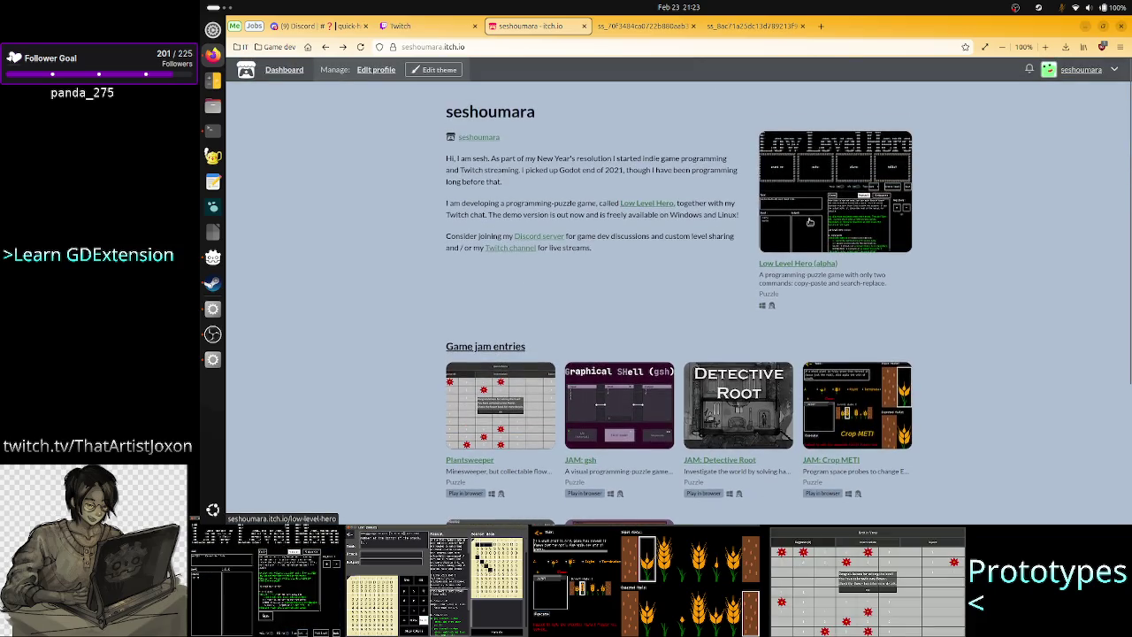
pyautogui.scroll(-4, 809, 222)
pyautogui.scroll(4, 809, 222)
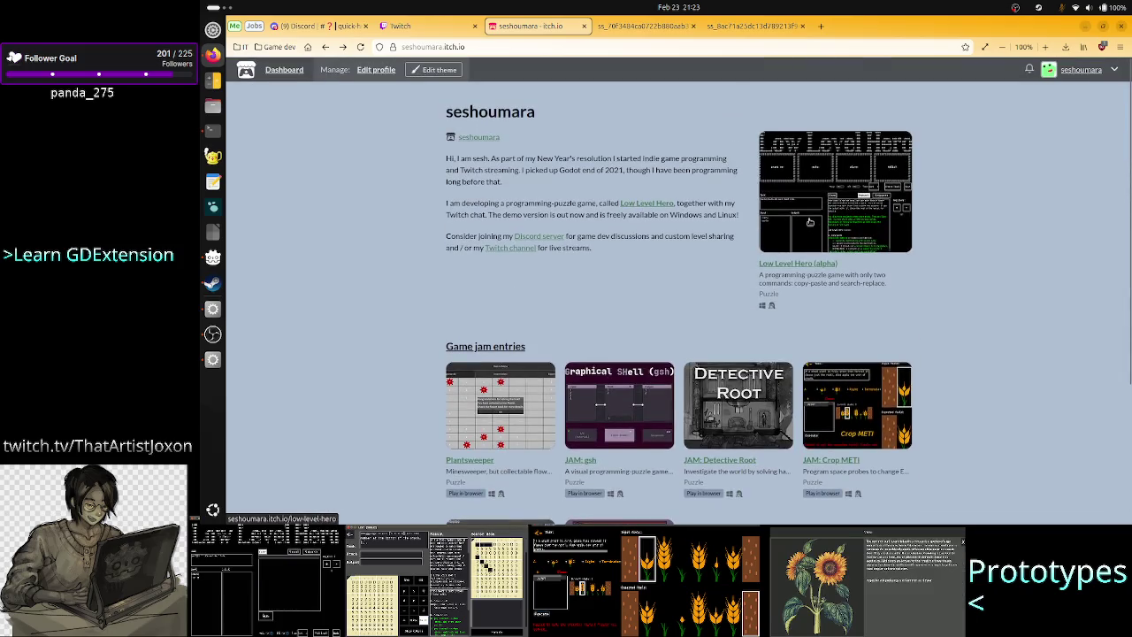
pyautogui.scroll(-4, 810, 222)
pyautogui.scroll(4, 810, 222)
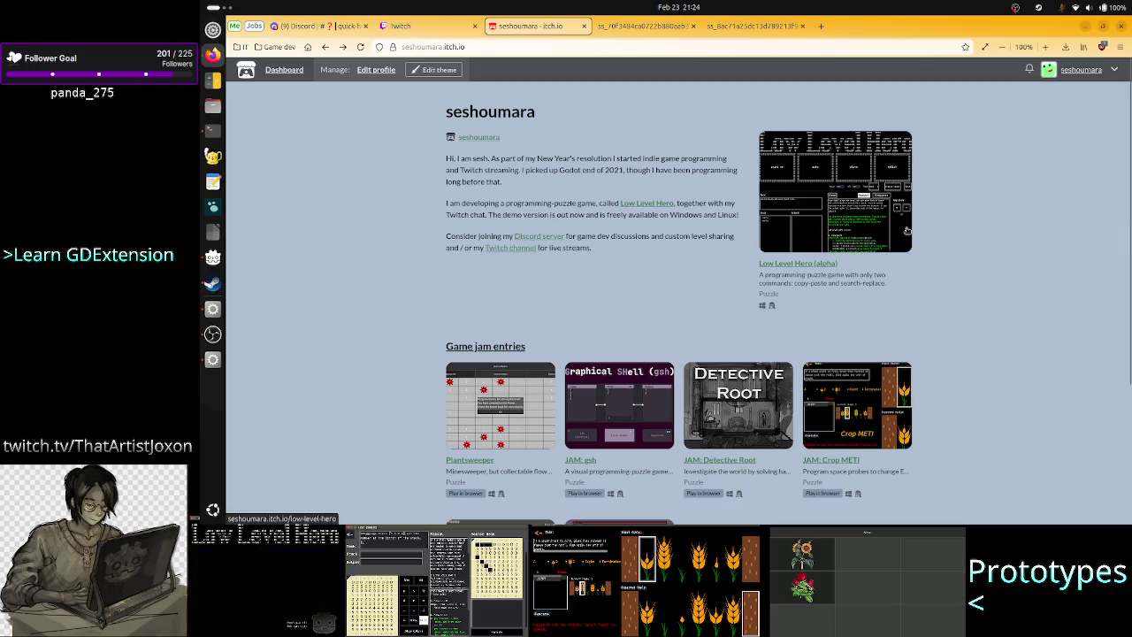
pyautogui.scroll(-3, 907, 231)
pyautogui.scroll(3, 884, 266)
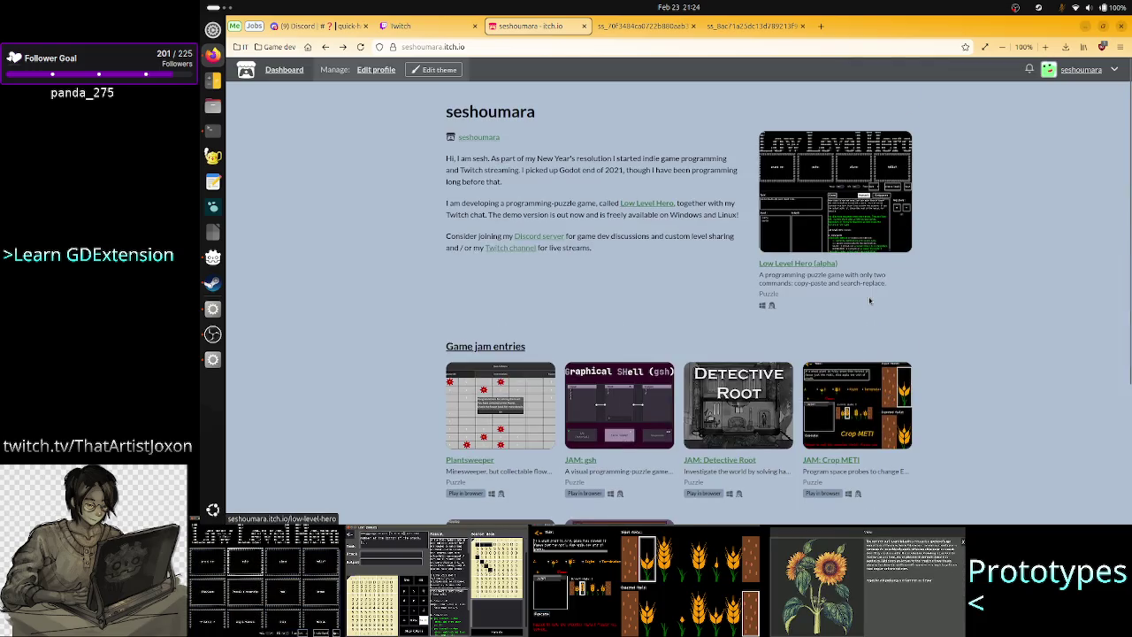
pyautogui.scroll(-3, 869, 301)
pyautogui.hotkey('alt', 'Tab')
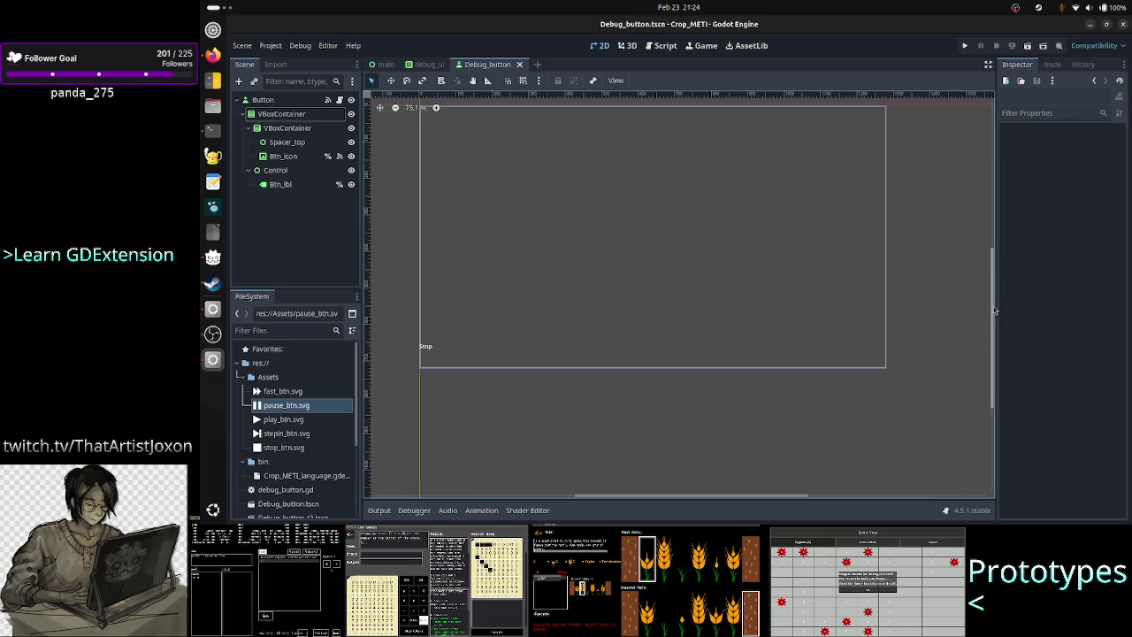
# Switch to the debug_ui scene and run the project to launch the debug window.
pyautogui.scroll(2, 996, 311)
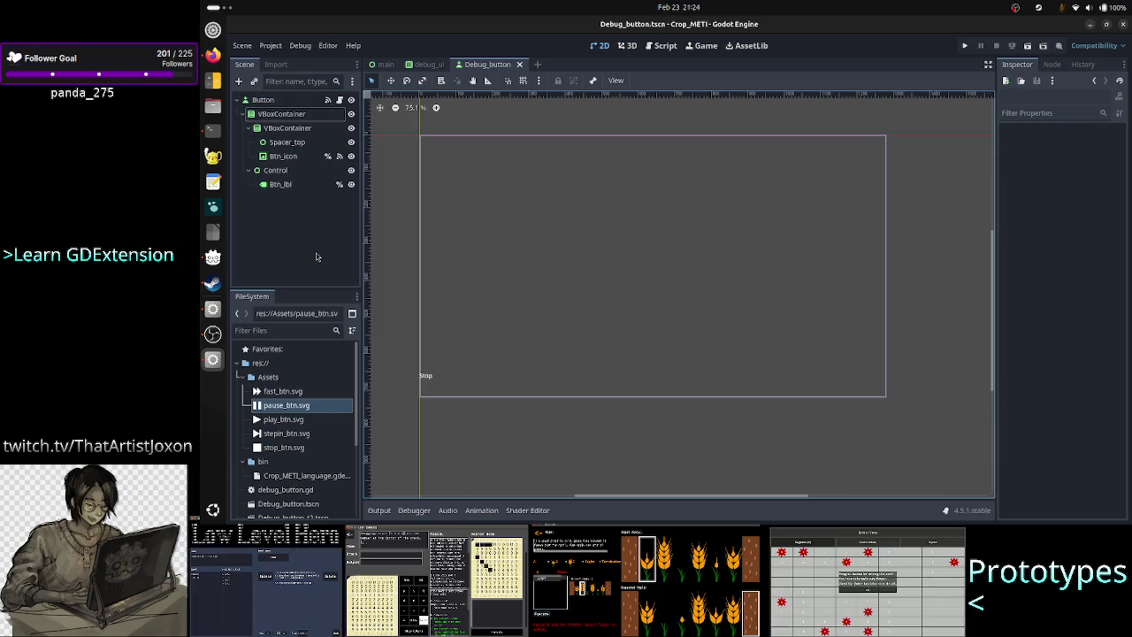
pyautogui.click(428, 65)
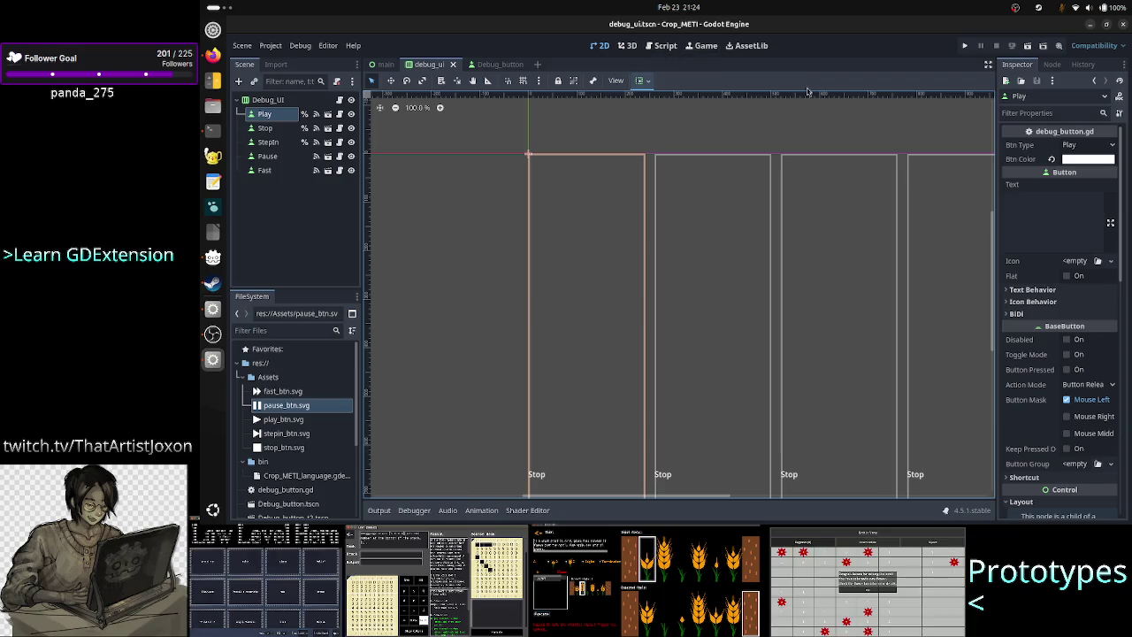
pyautogui.click(964, 49)
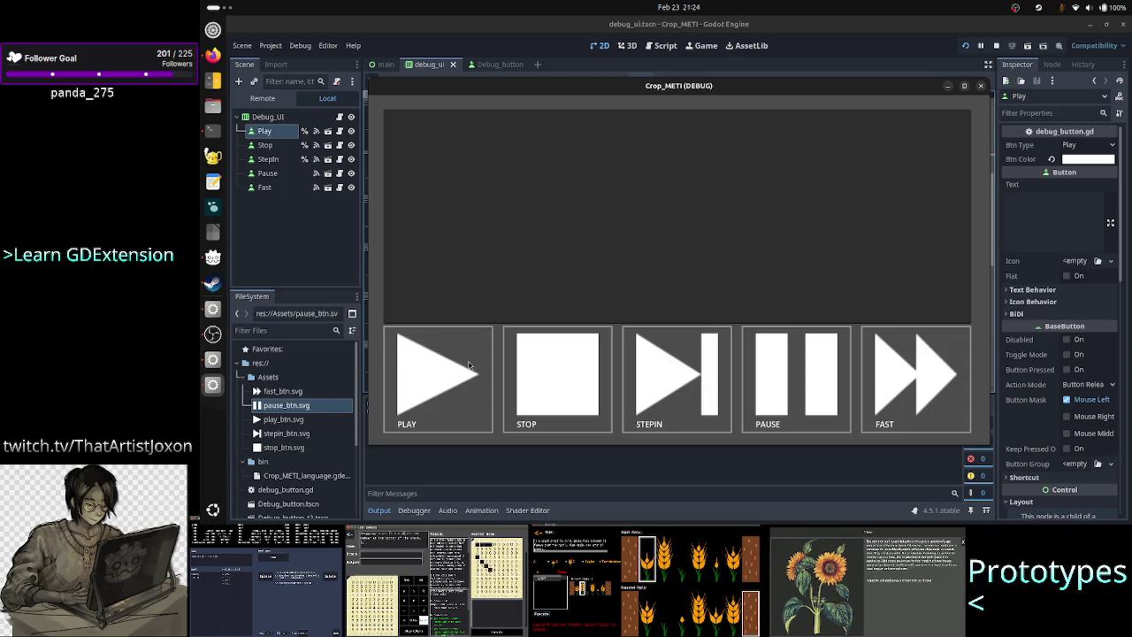
# Press PLAY and STOP in the running game, then close the game window.
pyautogui.click(458, 374)
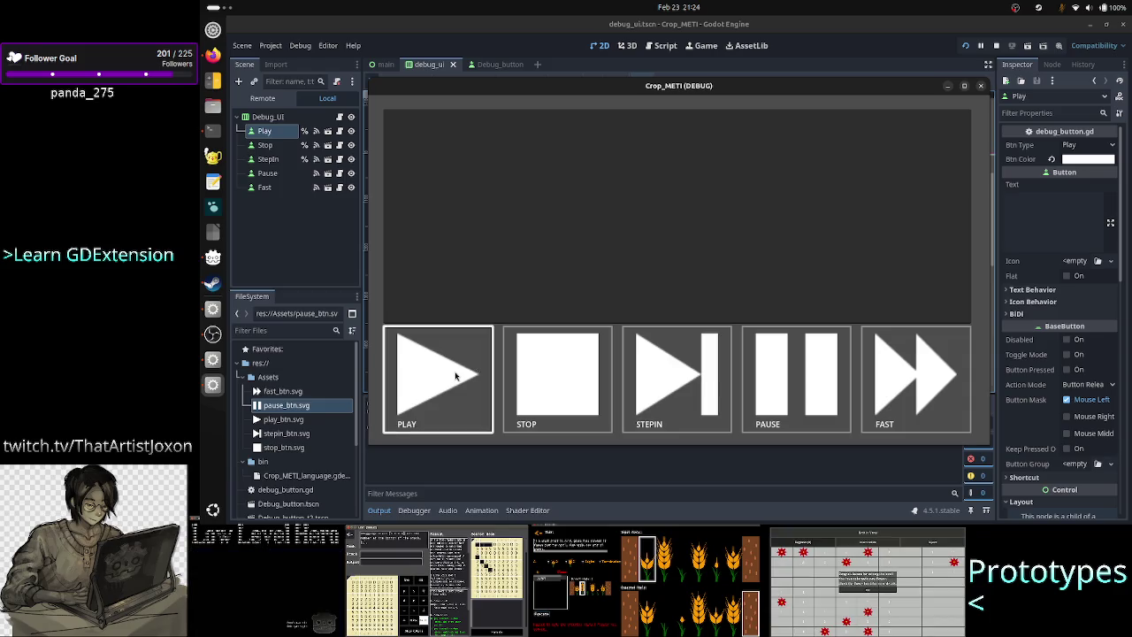
pyautogui.click(576, 386)
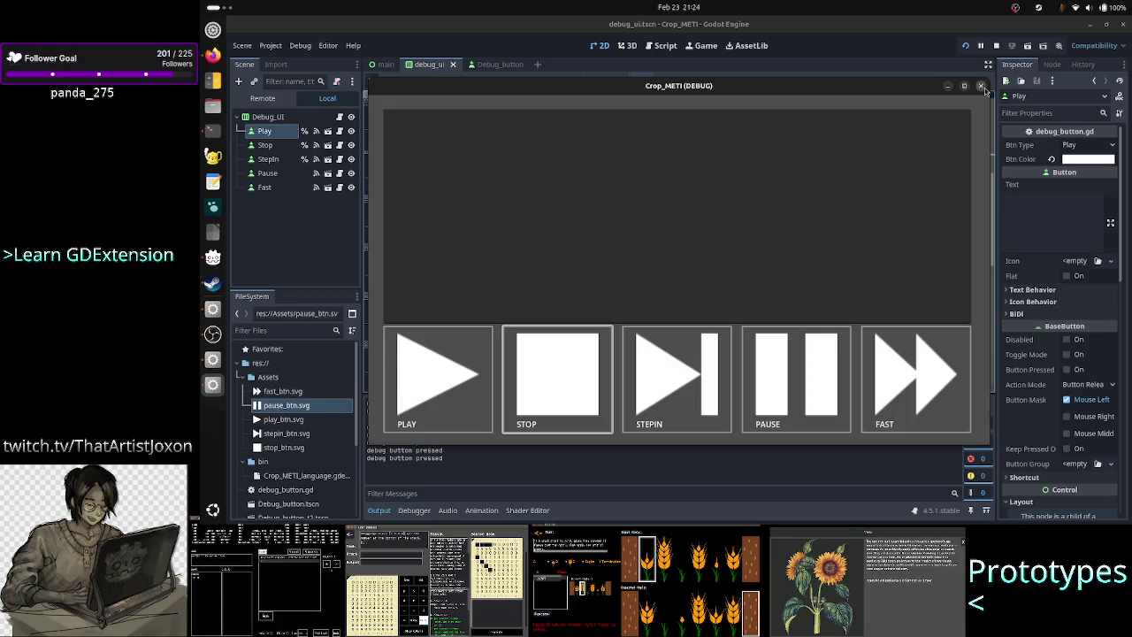
pyautogui.click(982, 87)
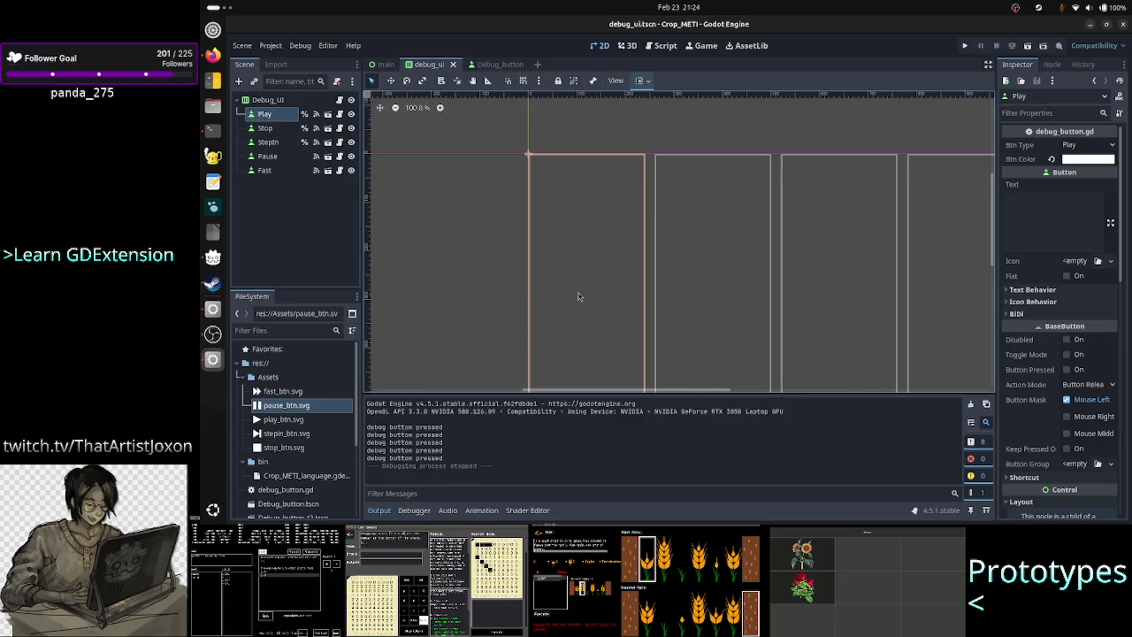
# Hide the Output panel, rerun the project, and click through FAST, PAUSE, STEPIN, STOP and PLAY.
pyautogui.click(379, 510)
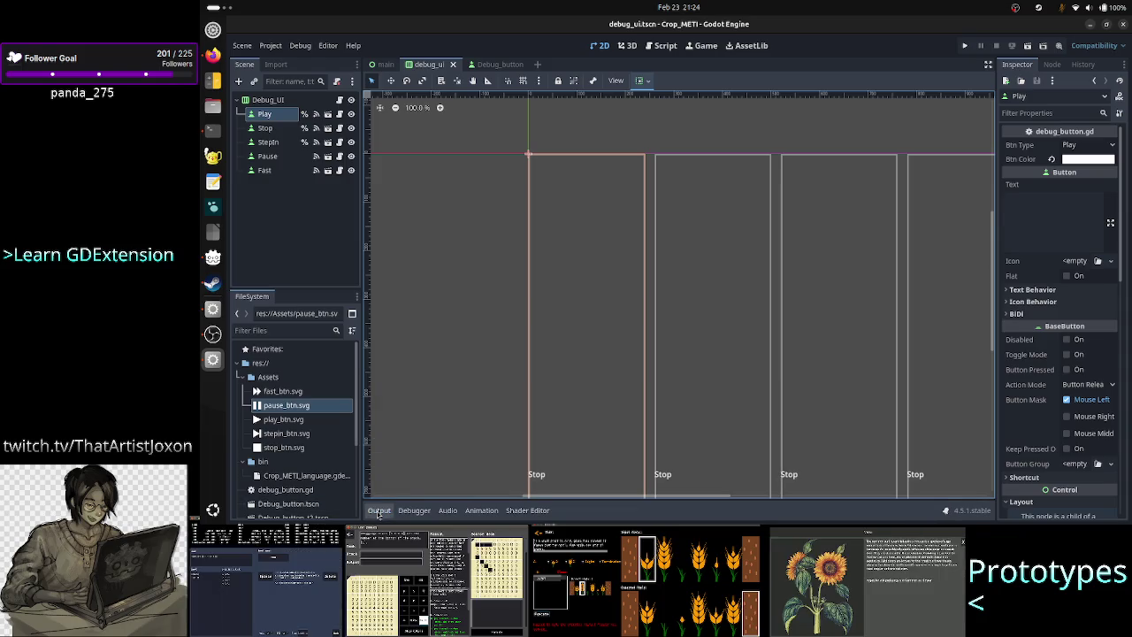
pyautogui.click(965, 48)
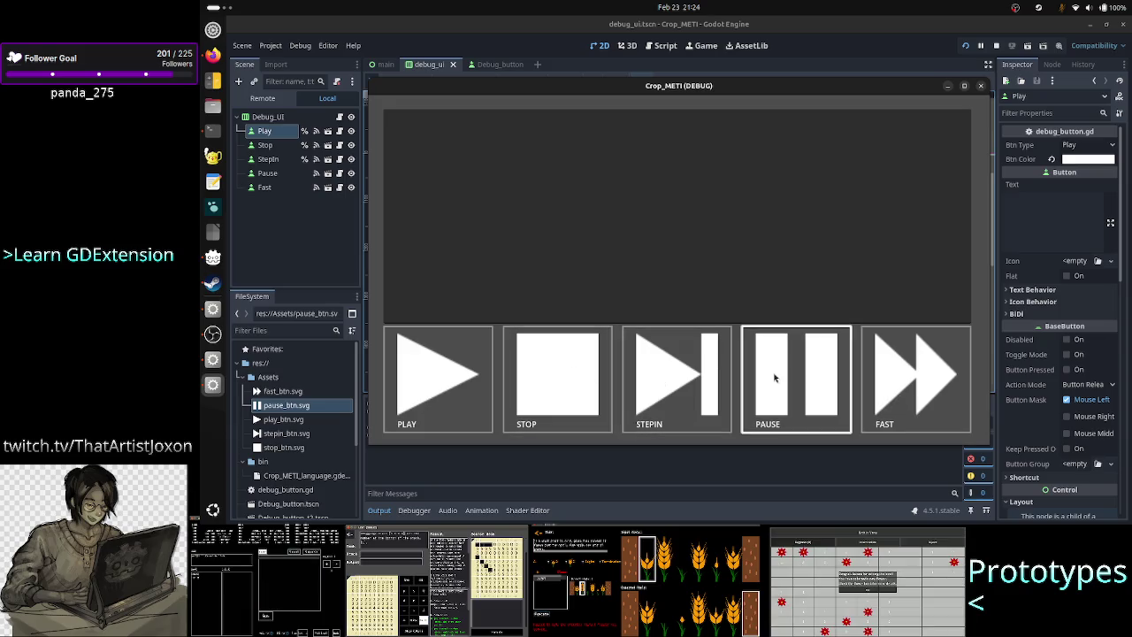
pyautogui.click(895, 370)
pyautogui.click(820, 375)
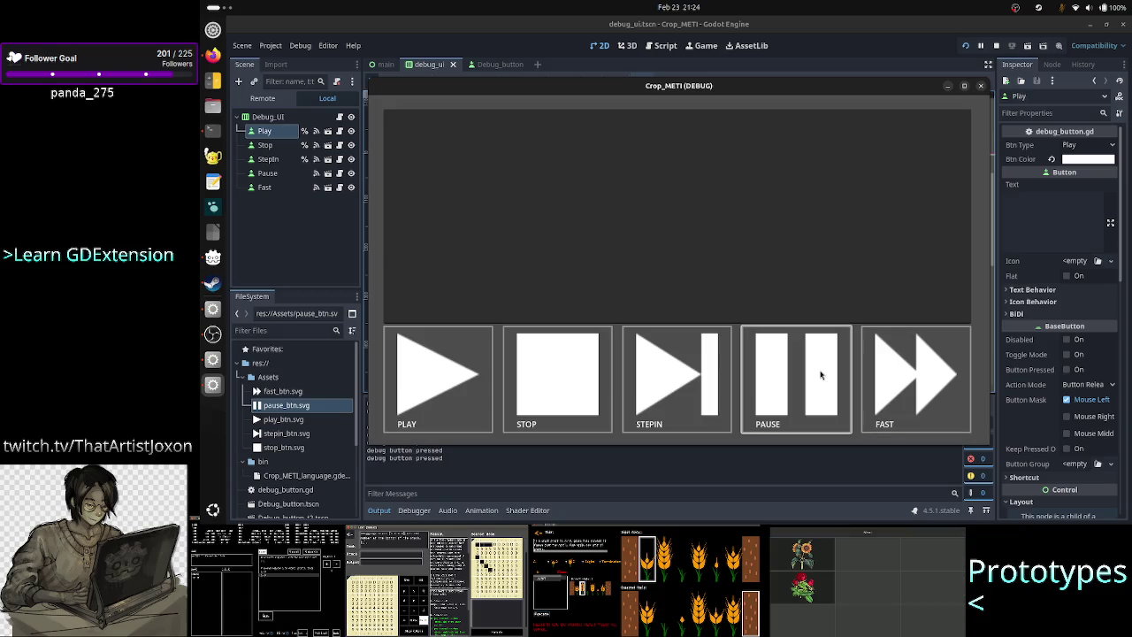
pyautogui.click(693, 378)
pyautogui.click(591, 374)
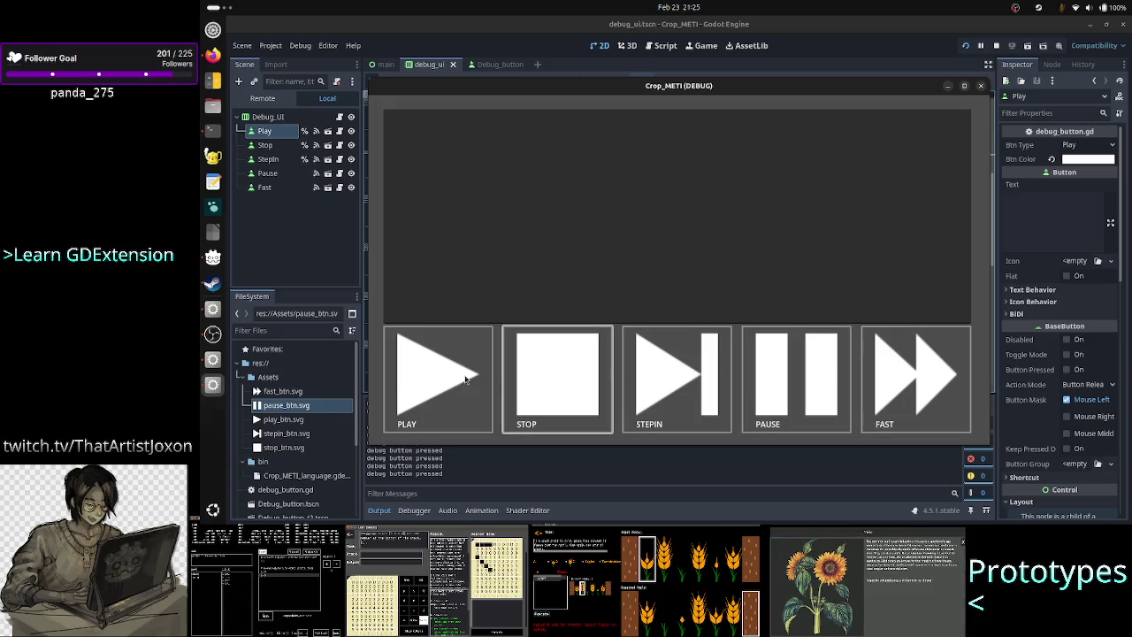
pyautogui.click(467, 378)
pyautogui.click(550, 379)
pyautogui.click(669, 380)
pyautogui.click(792, 395)
pyautogui.click(902, 396)
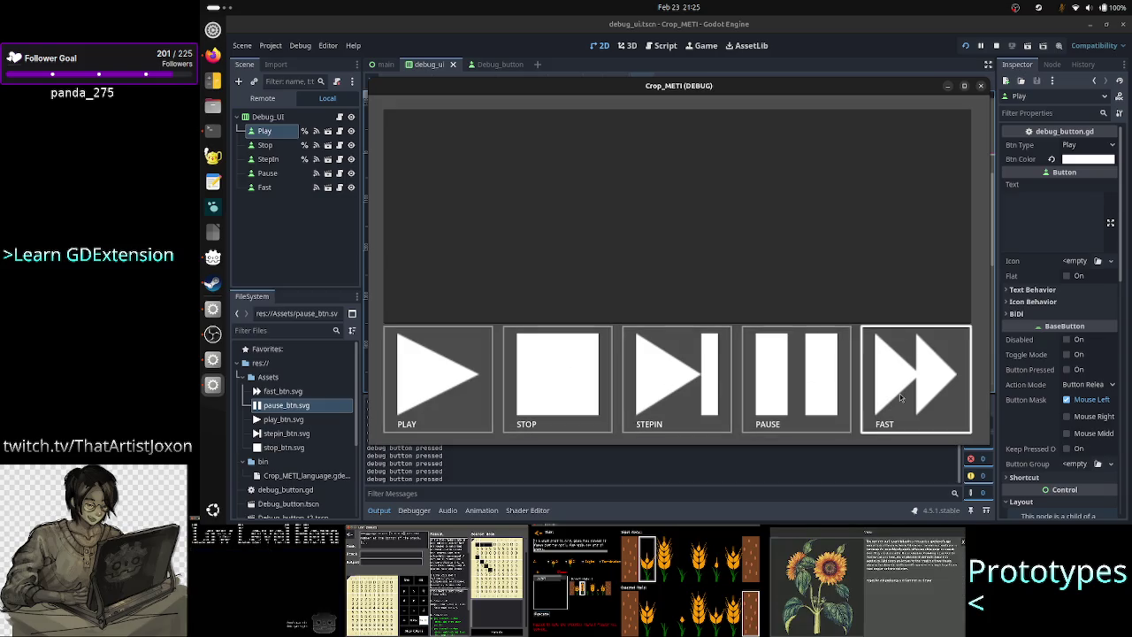
pyautogui.click(808, 382)
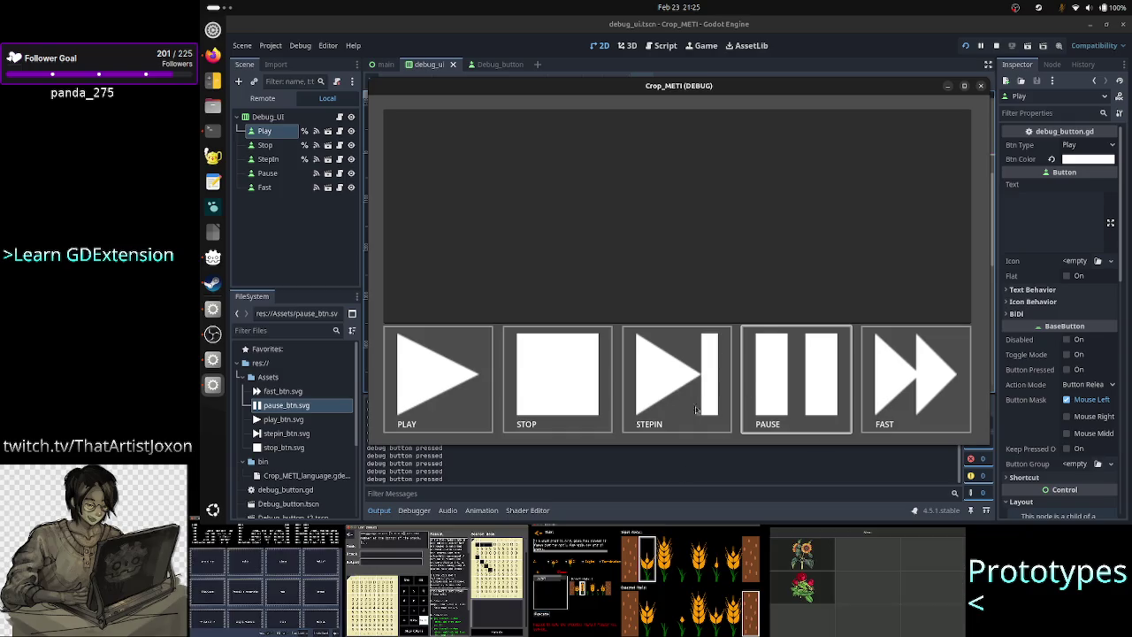
# Press PAUSE, PLAY and PAUSE once more, then close the game window.
pyautogui.click(795, 373)
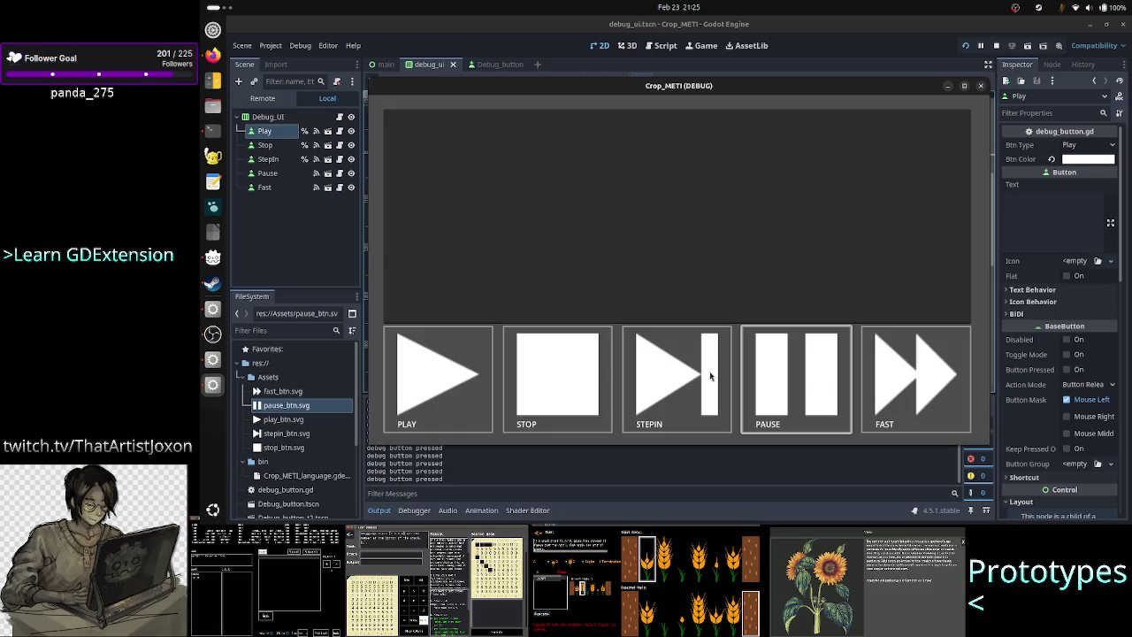
pyautogui.click(453, 368)
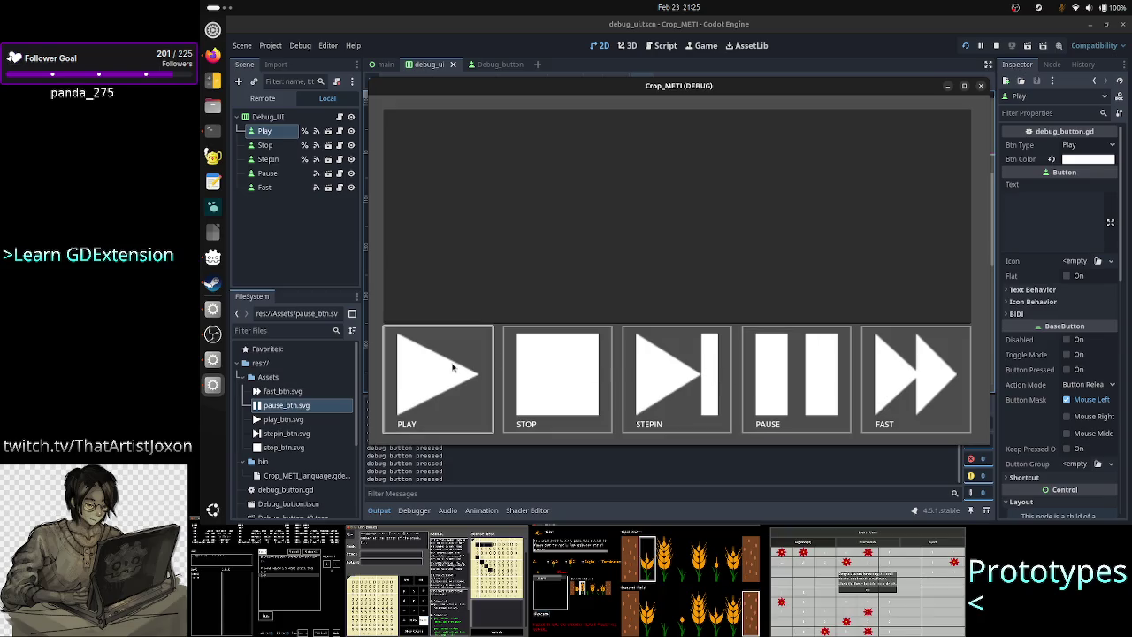
pyautogui.click(779, 386)
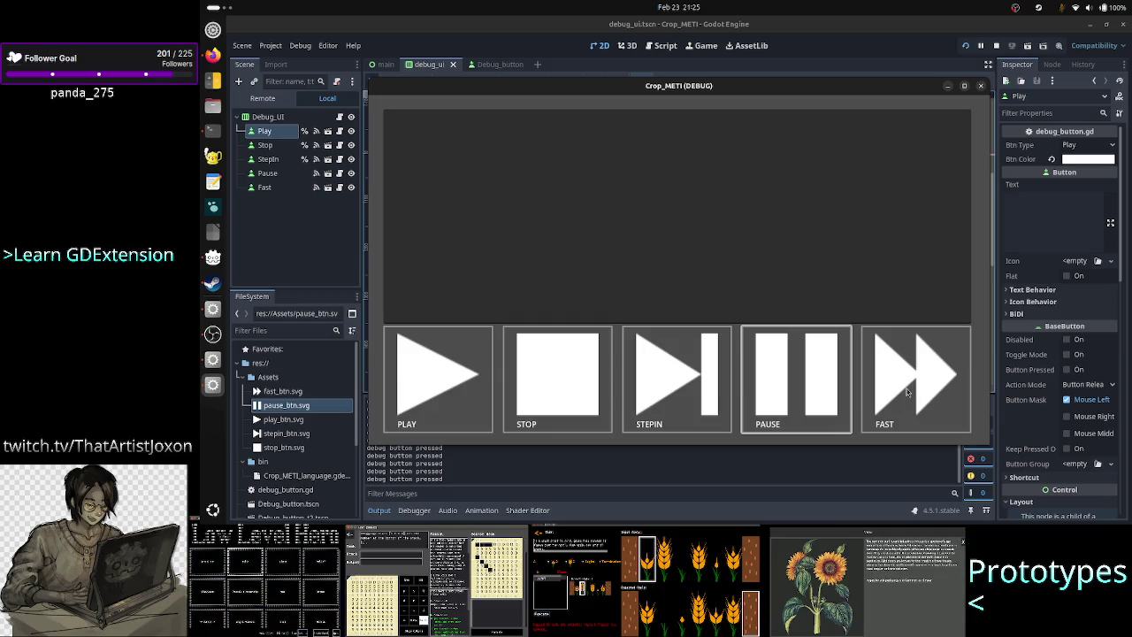
pyautogui.click(981, 86)
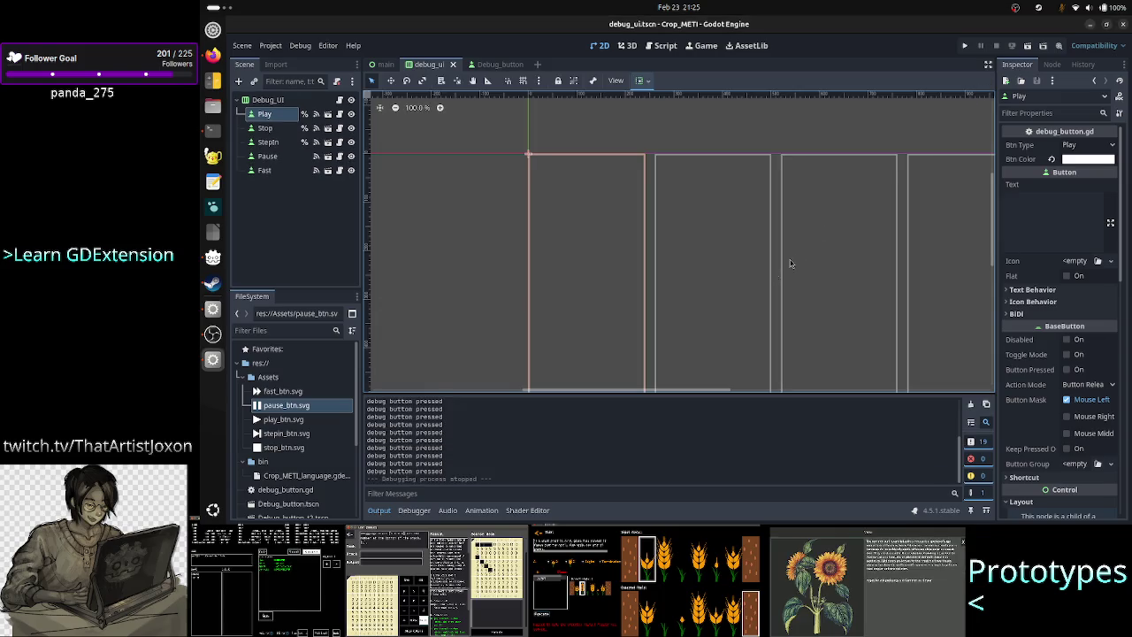
pyautogui.hotkey('alt', 'Tab')
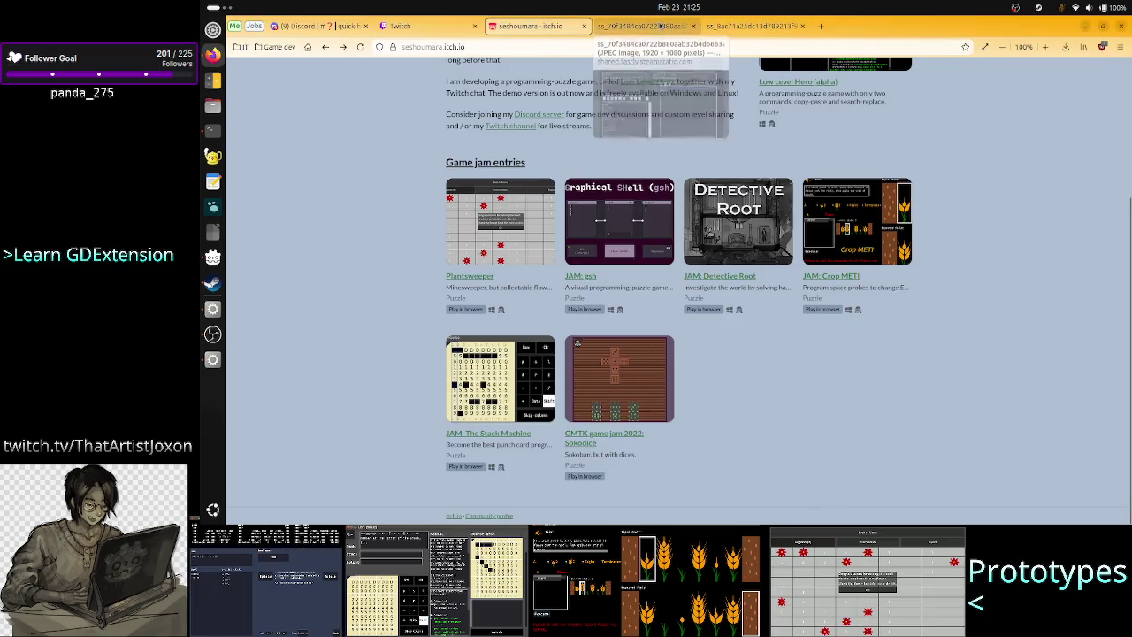
pyautogui.click(751, 25)
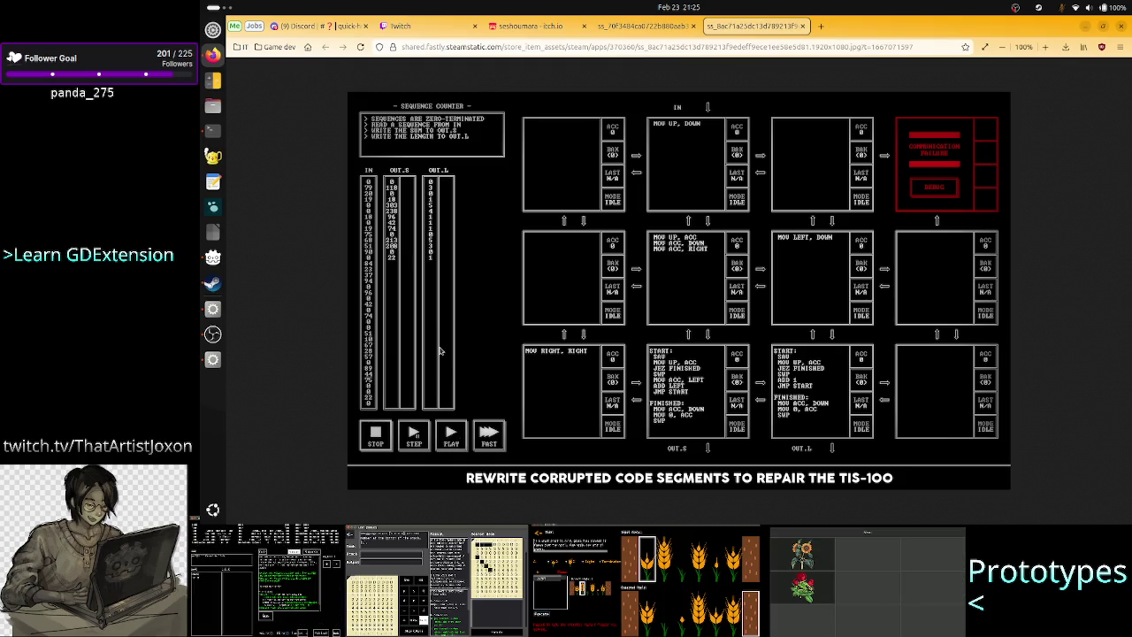
pyautogui.hotkey('alt', 'Tab')
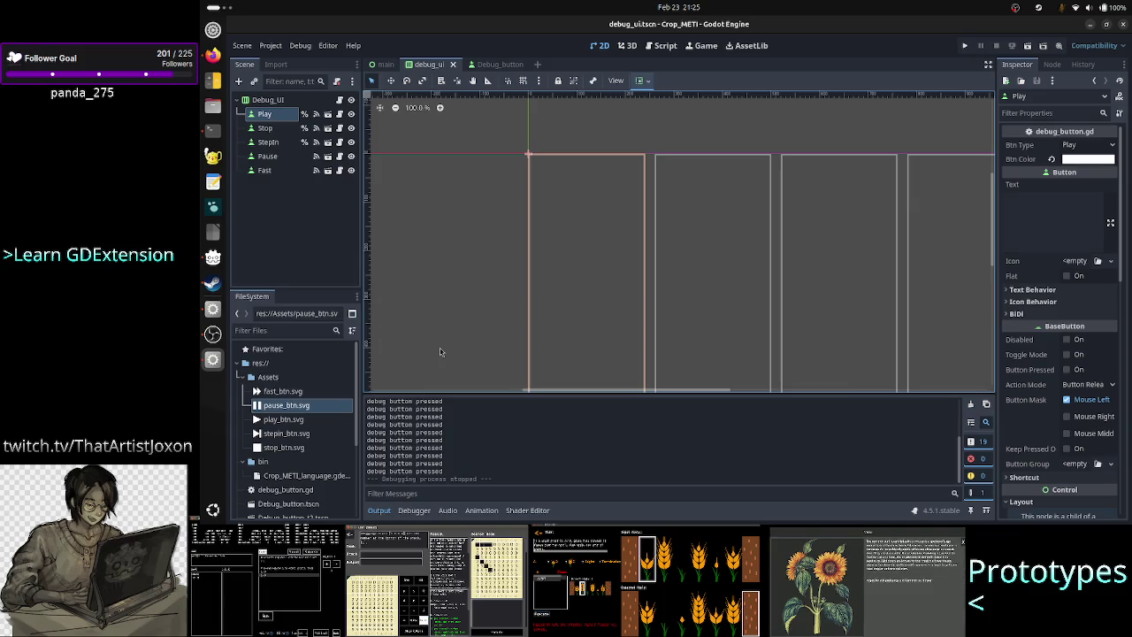
# Run the project again and type 'A23RT' plus a line of sample text into the game's text area.
pyautogui.click(965, 46)
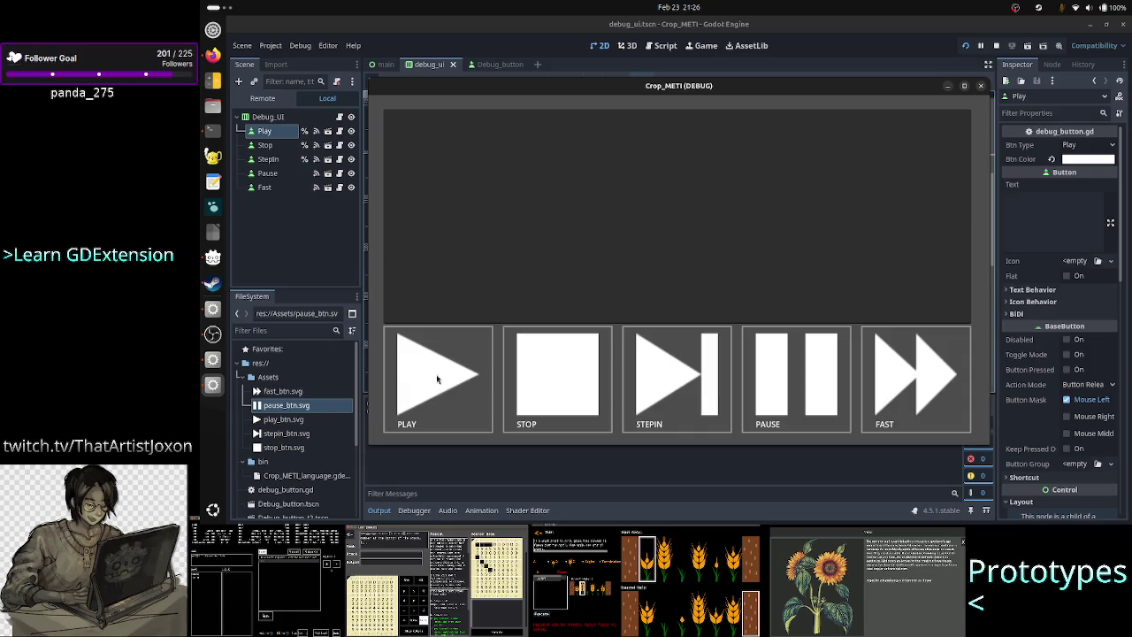
pyautogui.click(490, 211)
pyautogui.write('A@')
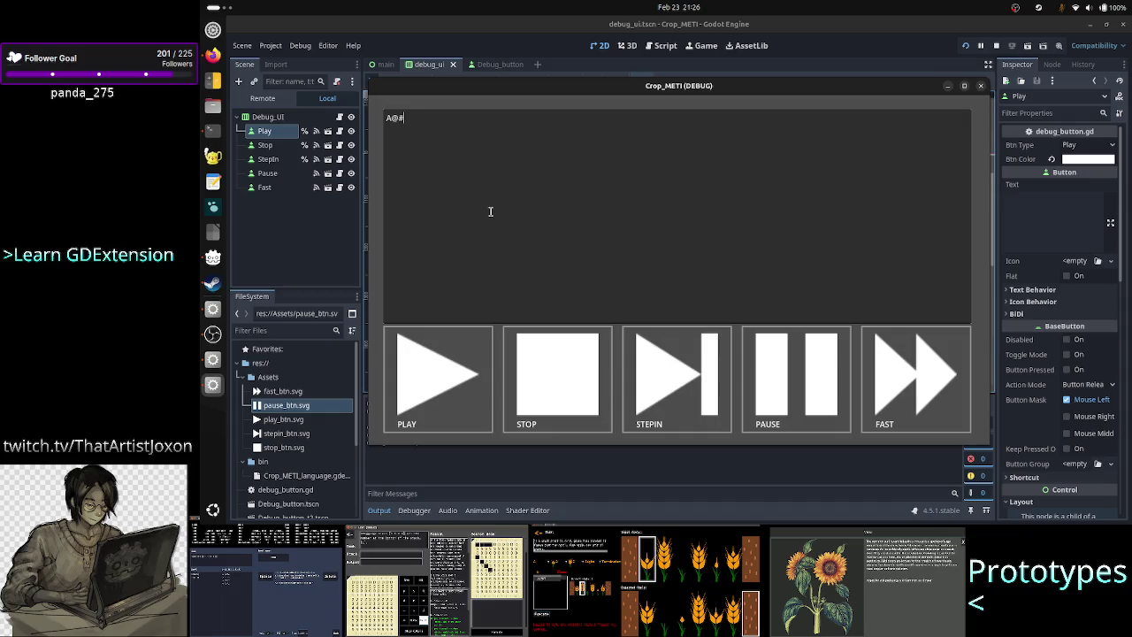
pyautogui.press('BackSpace')
pyautogui.write('23RT')
pyautogui.press('Return')
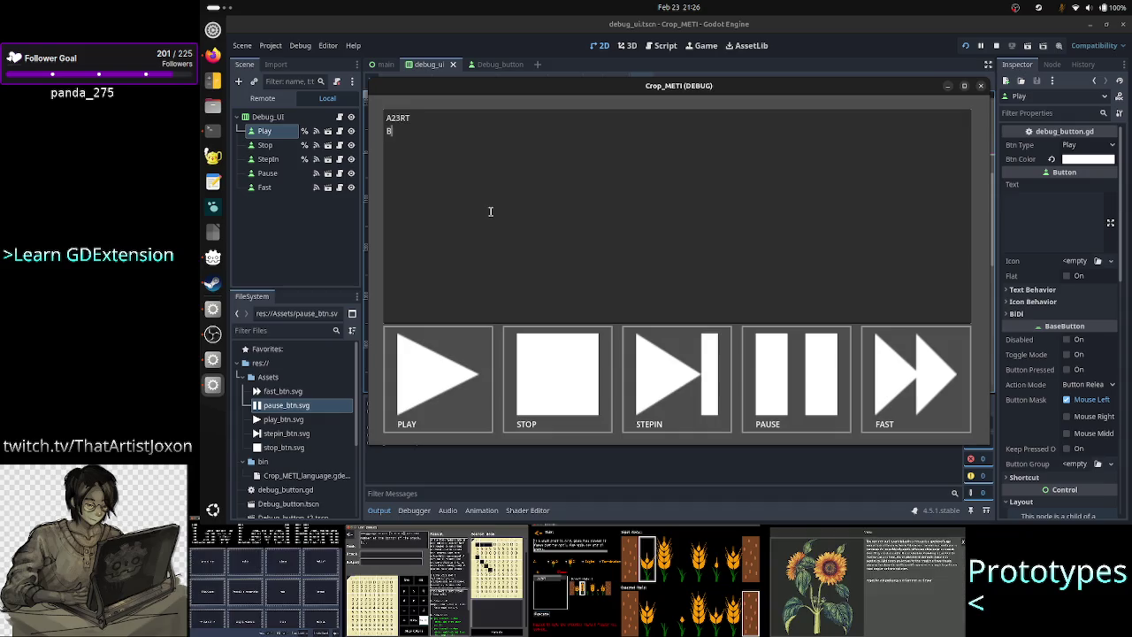
pyautogui.write('SS,,... adsdfsd  sf sdf sd fs')
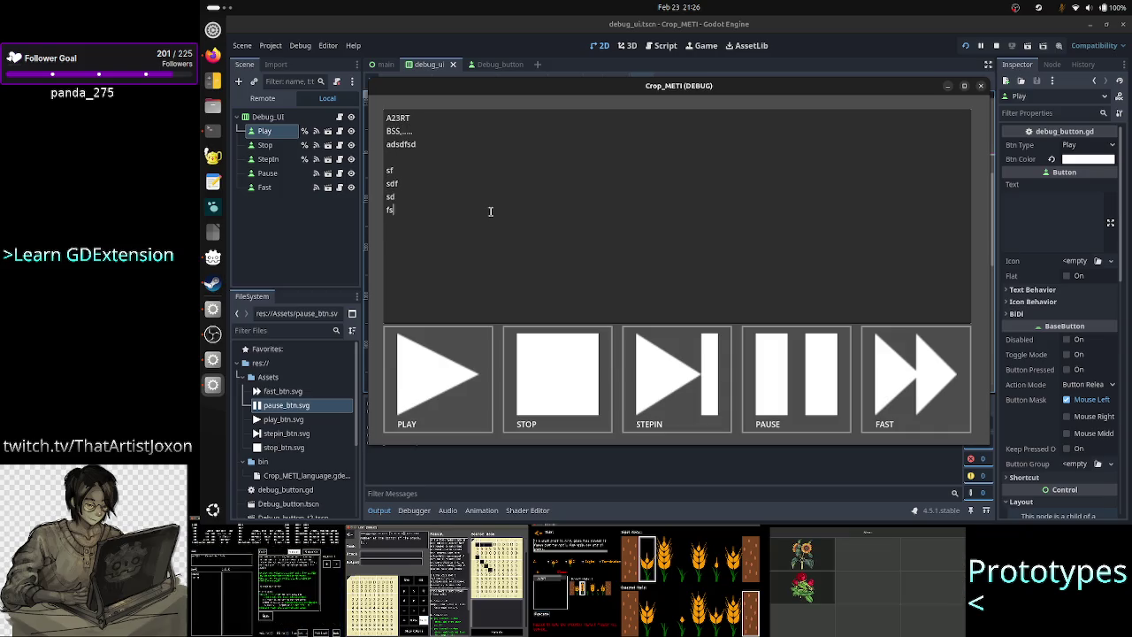
# Test the Play, Pause and StepIn icon buttons, clicking into the text between presses.
pyautogui.click(455, 371)
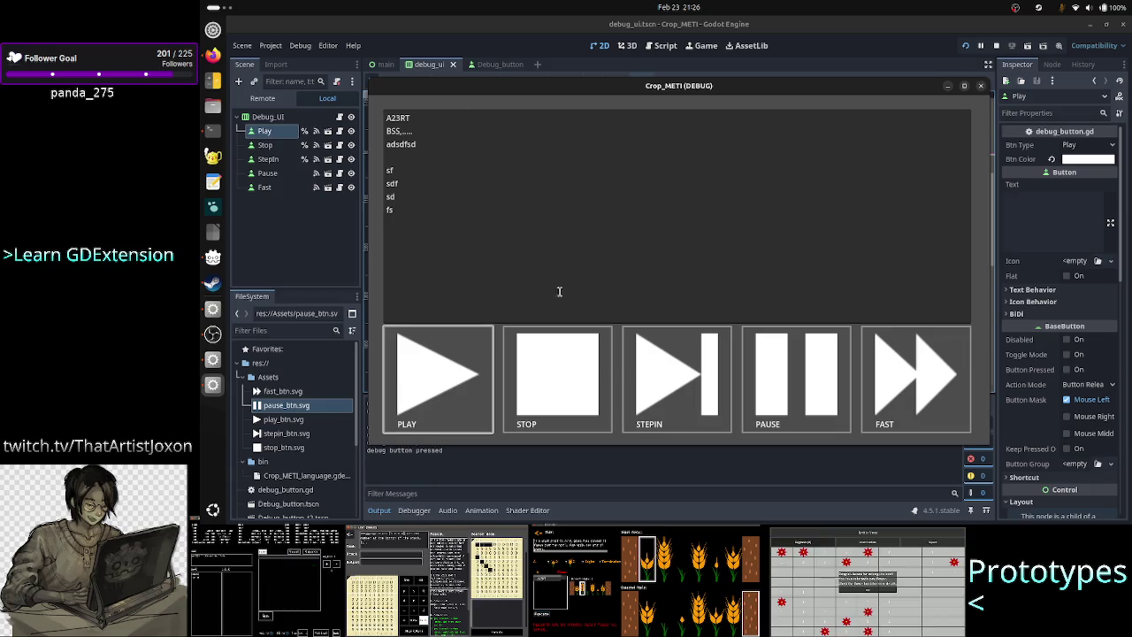
pyautogui.click(814, 380)
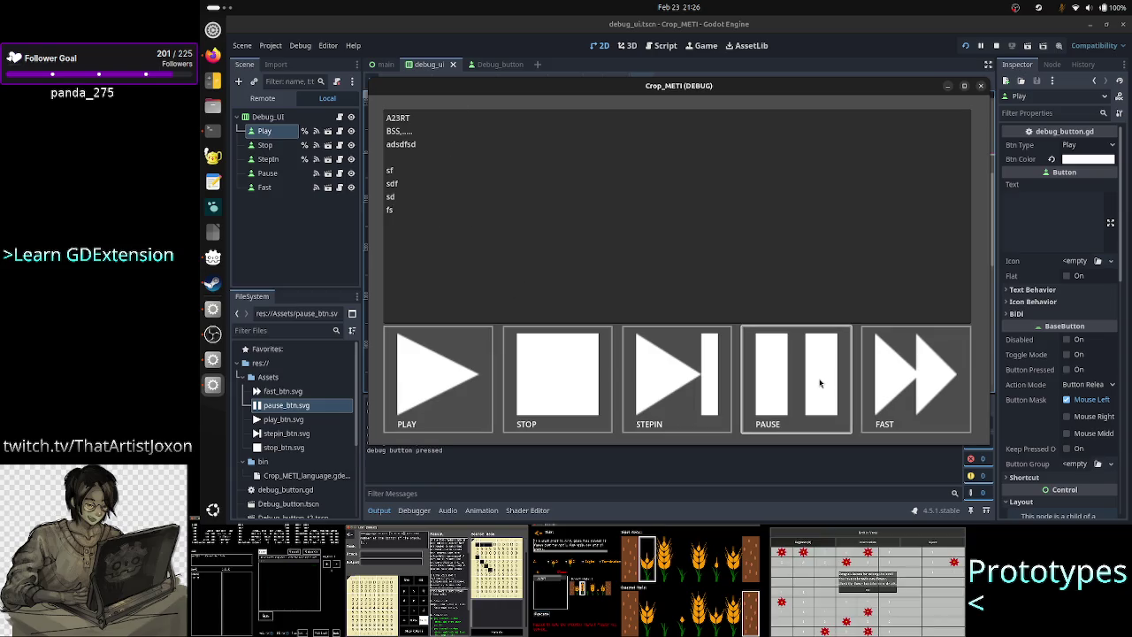
pyautogui.click(698, 382)
pyautogui.click(517, 170)
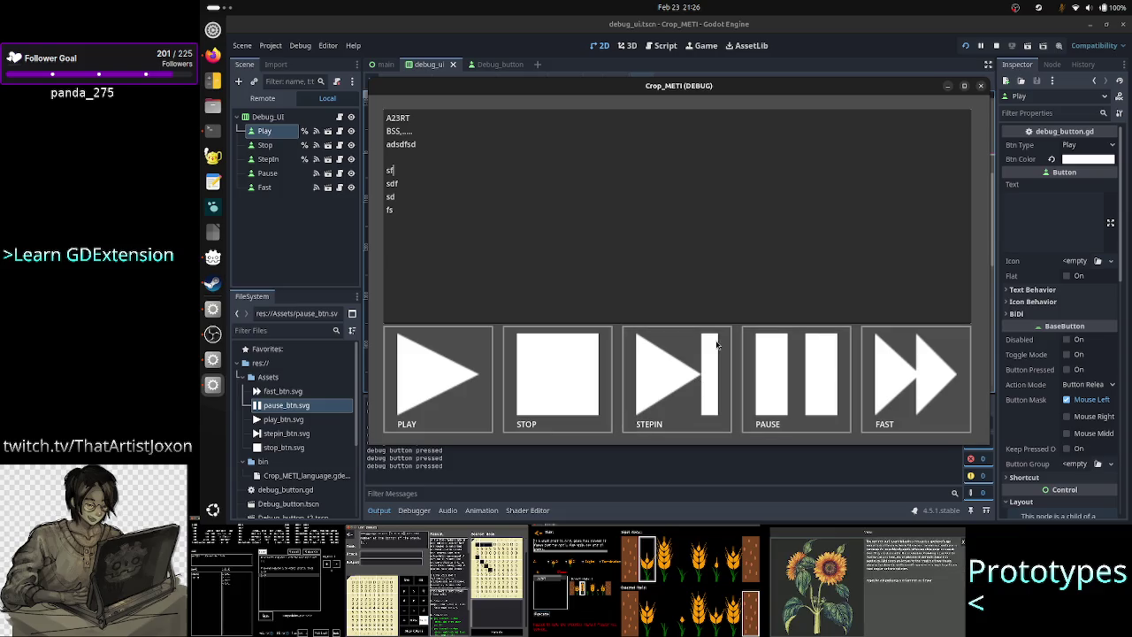
pyautogui.click(694, 372)
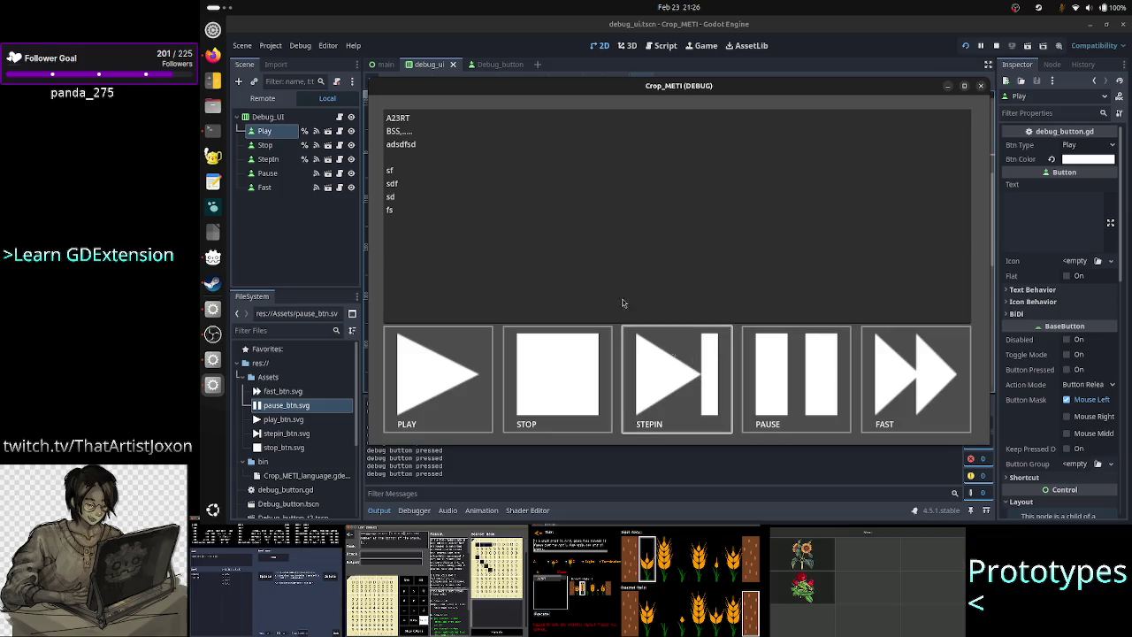
pyautogui.click(429, 184)
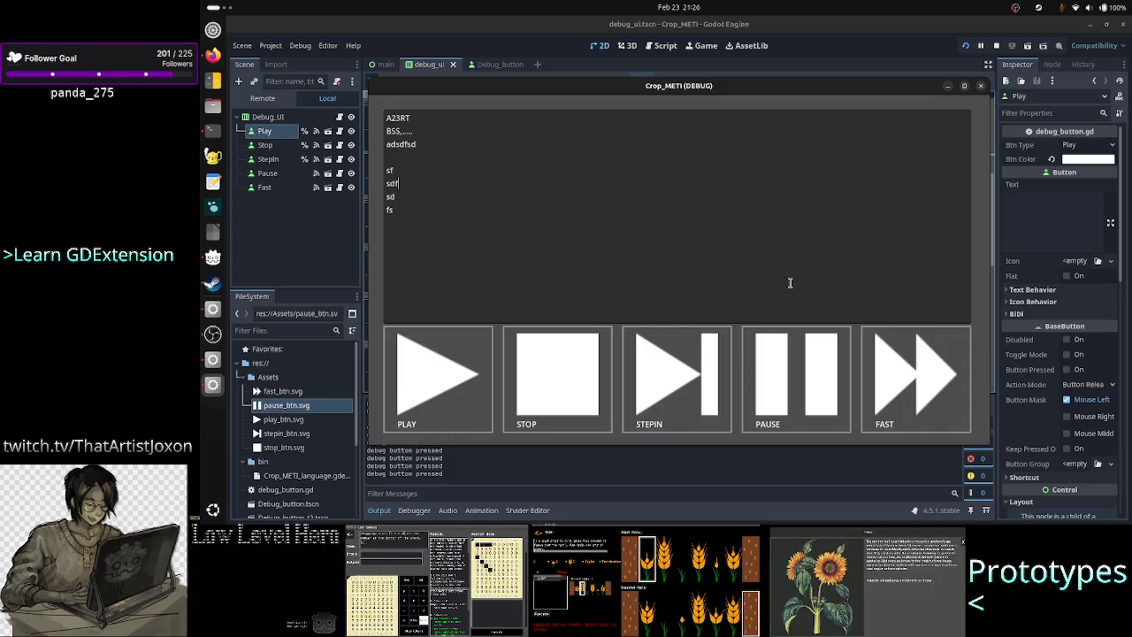
pyautogui.click(678, 374)
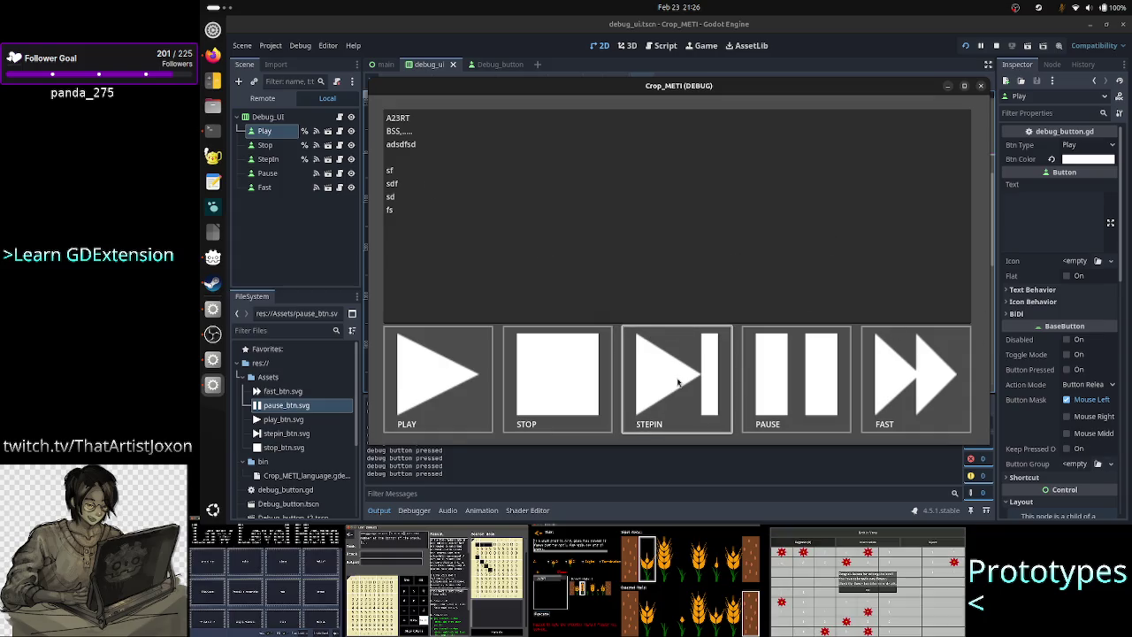
# Press StepIn, Fast and Play again, then close the debug game window.
pyautogui.click(418, 200)
pyautogui.click(664, 368)
pyautogui.click(430, 207)
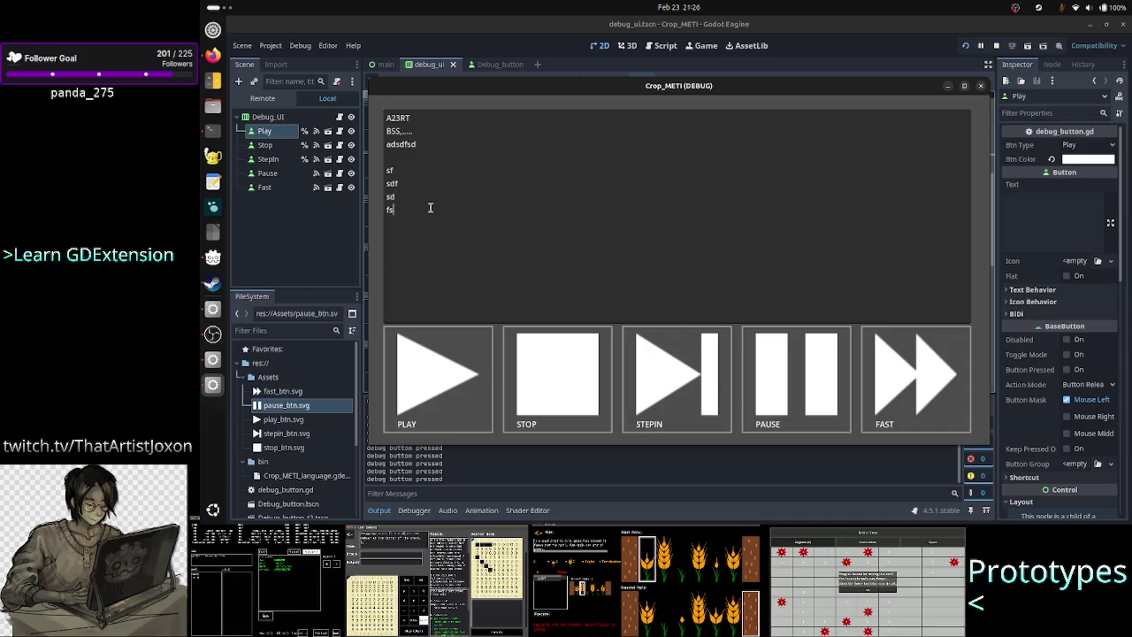
pyautogui.click(902, 387)
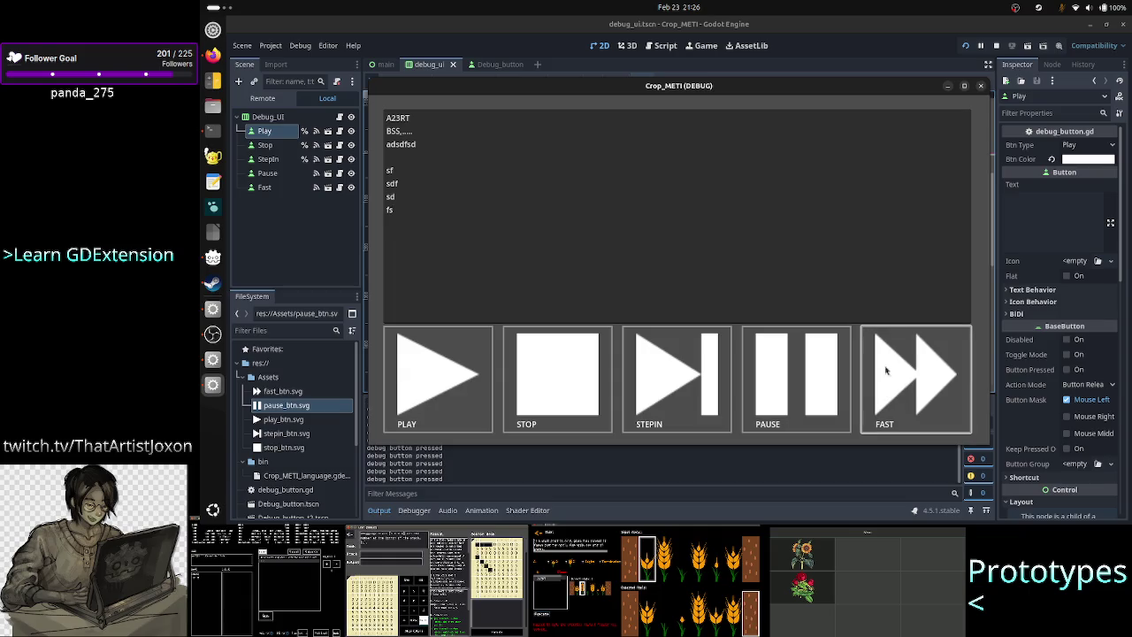
pyautogui.click(432, 384)
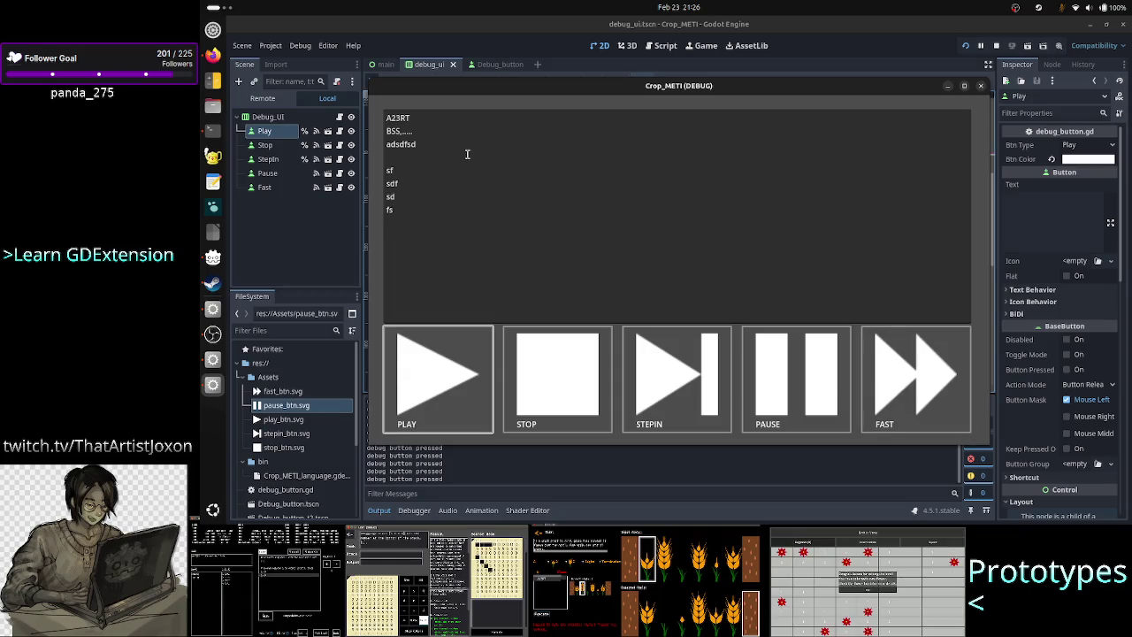
pyautogui.click(418, 194)
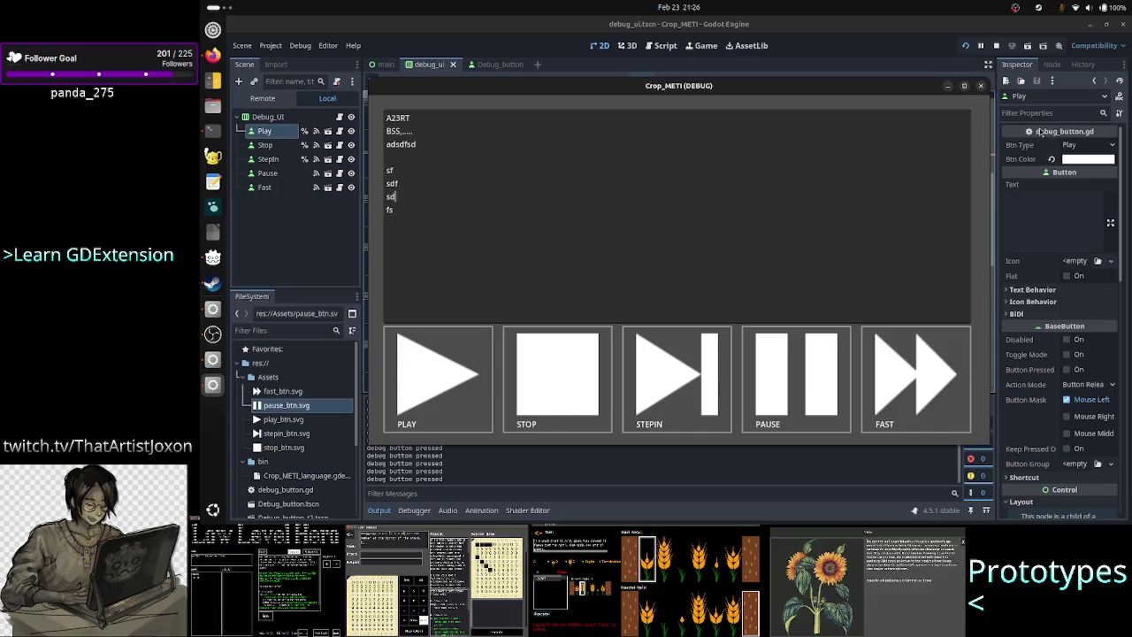
pyautogui.click(981, 86)
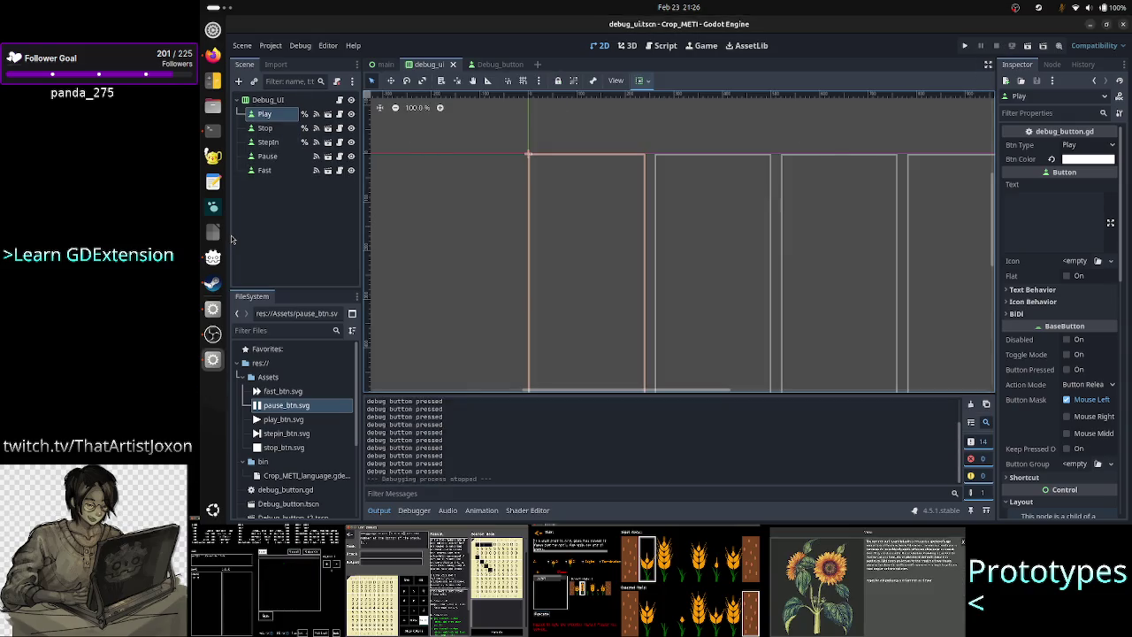
# In Firefox, go via Twitch to Discord's #streaming channel and enlarge the weekly schedule image.
pyautogui.click(271, 223)
pyautogui.click(212, 55)
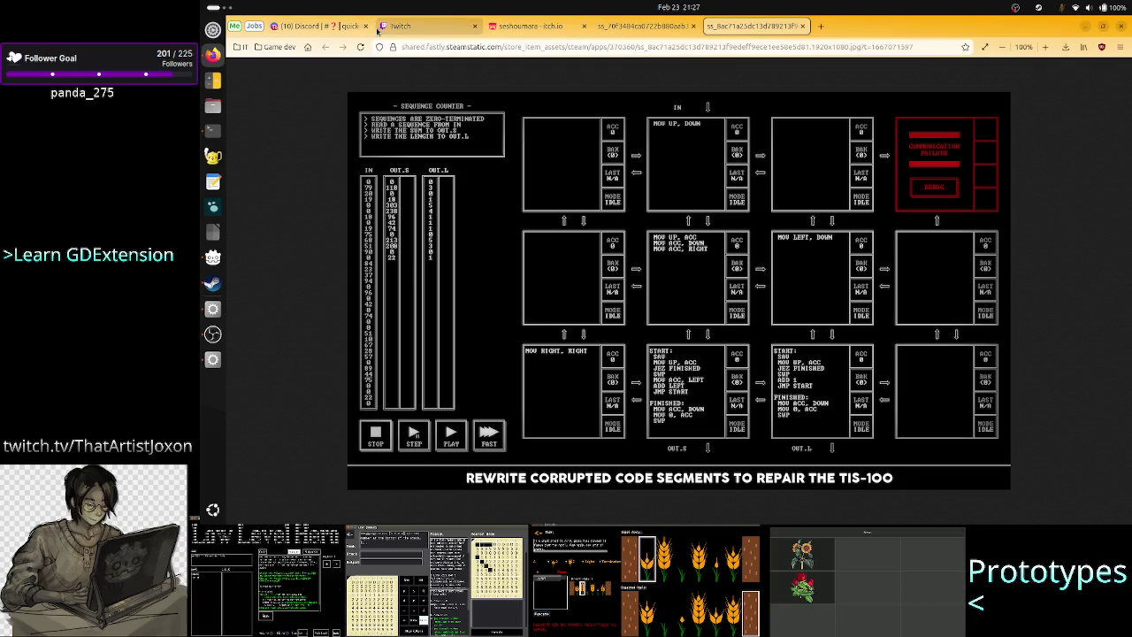
pyautogui.click(380, 26)
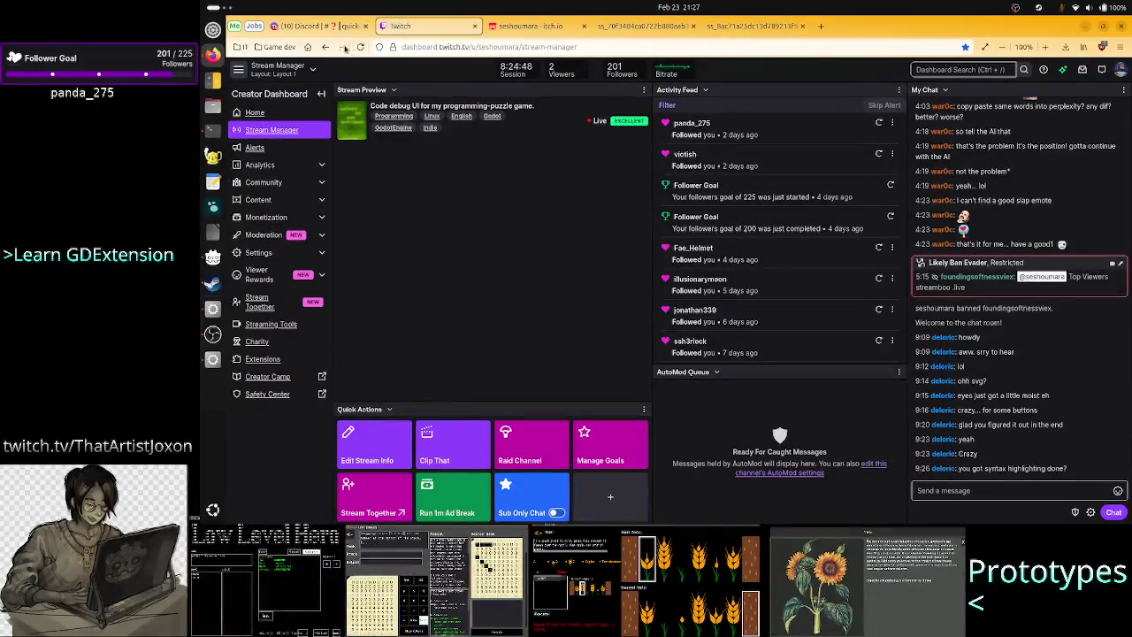
pyautogui.click(318, 26)
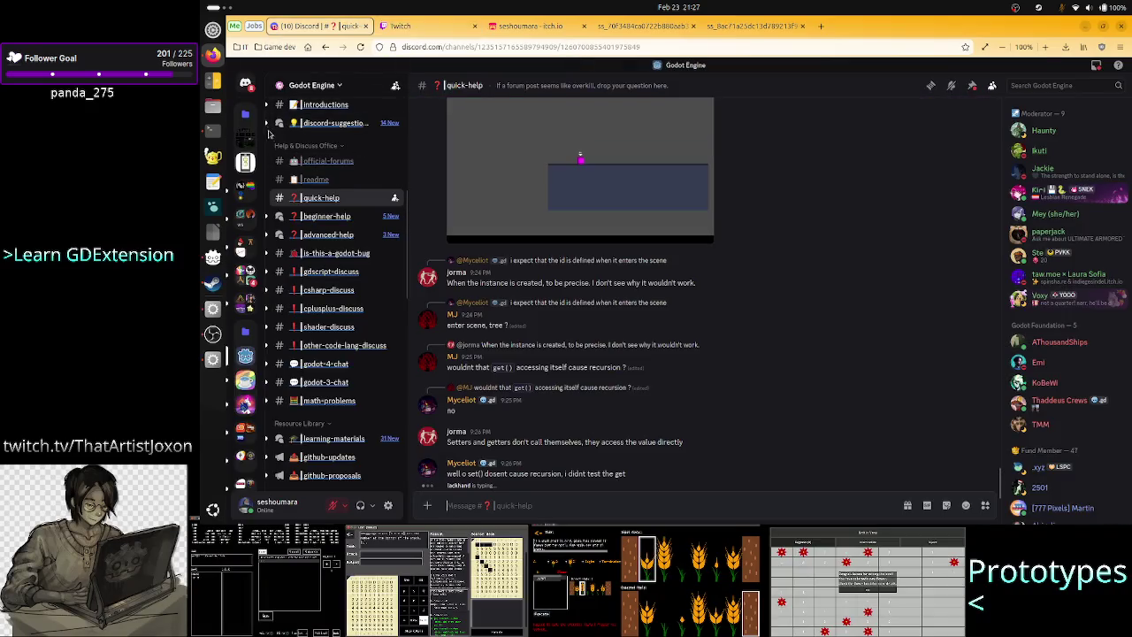
pyautogui.click(245, 113)
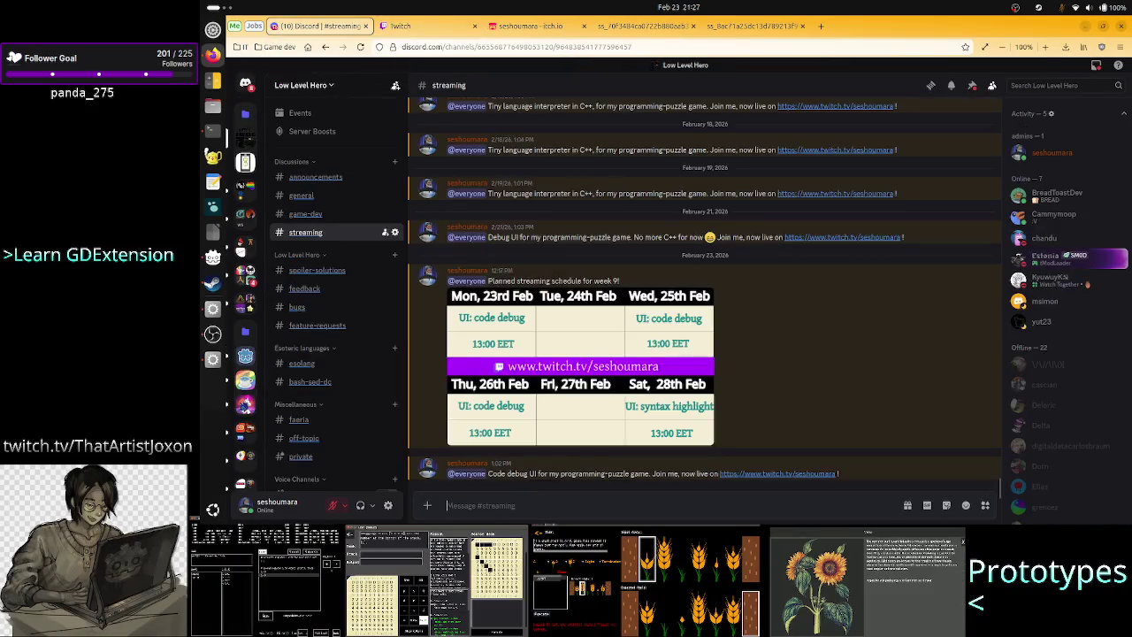
pyautogui.click(631, 351)
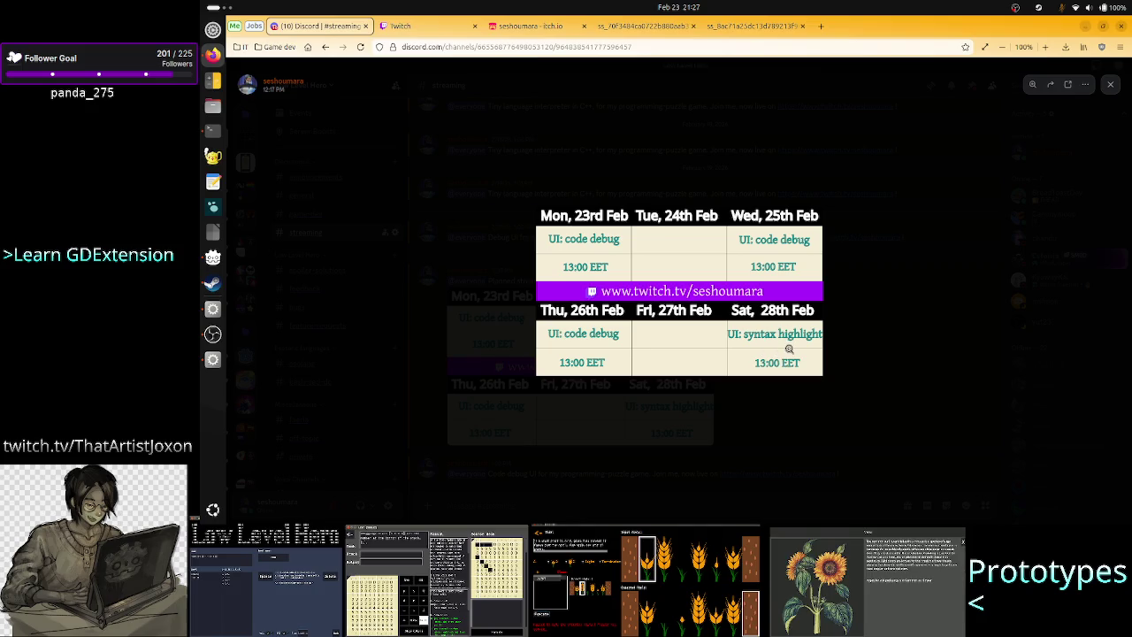
# Cycle through the open windows with Alt+Tab and return to the Godot editor.
pyautogui.hotkey('alt', 'Tab')
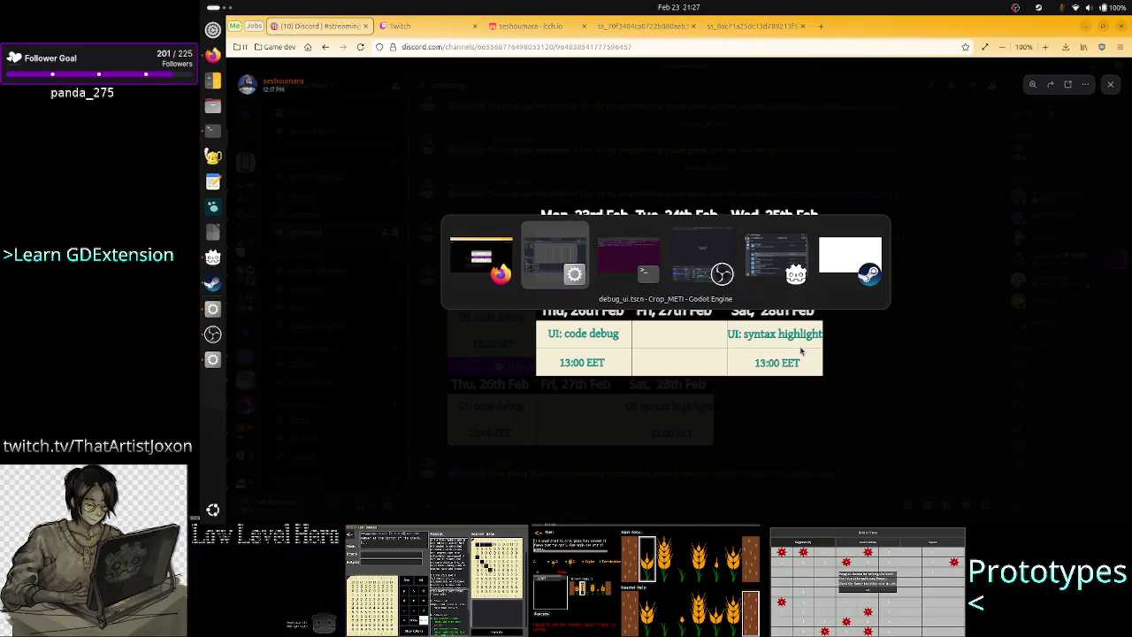
pyautogui.hotkey('alt', 'Tab')
pyautogui.hotkey('alt', 'Tab')
pyautogui.hotkey('alt', 'Tab')
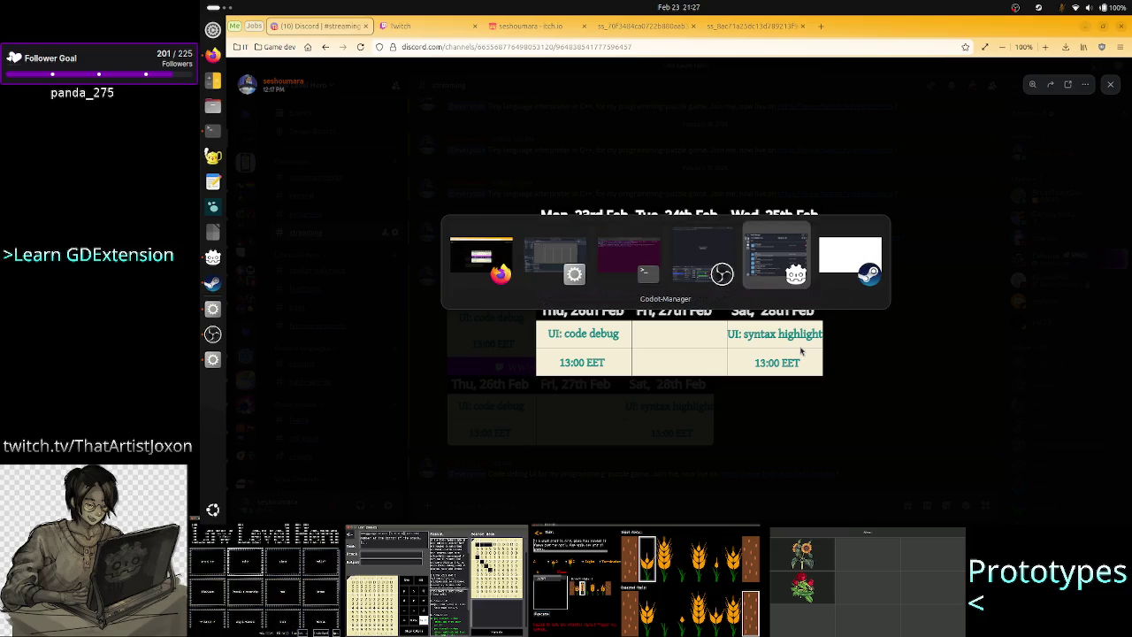
pyautogui.hotkey('alt', 'Tab')
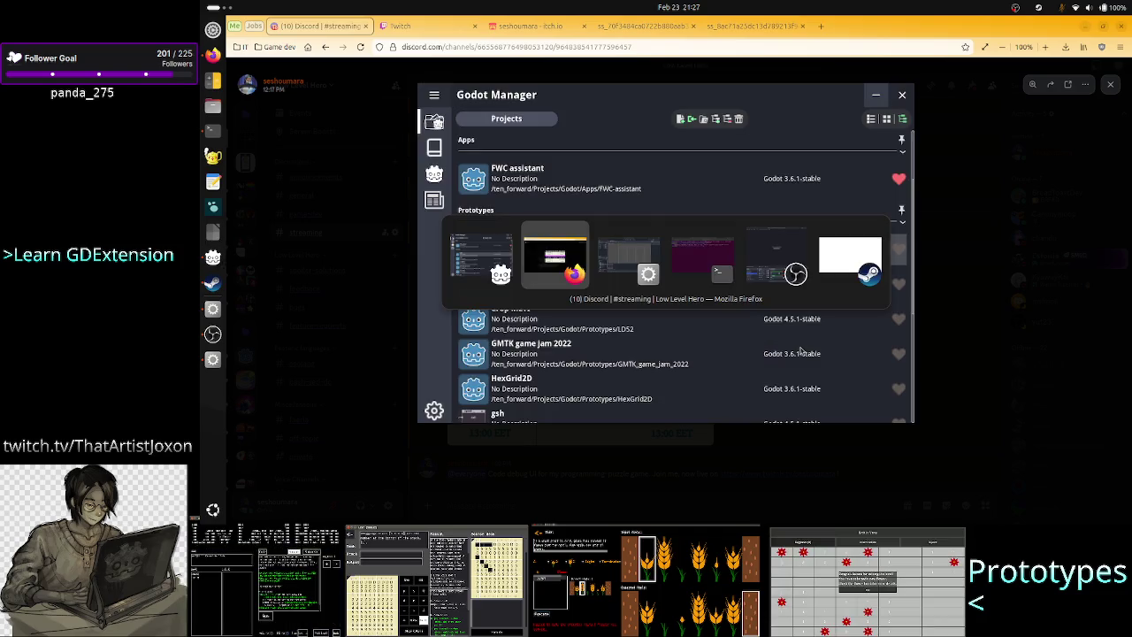
pyautogui.hotkey('alt', 'Tab')
pyautogui.hotkey('alt', 'Tab')
pyautogui.hotkey('alt', 'Tab')
pyautogui.hotkey('alt', 'Tab')
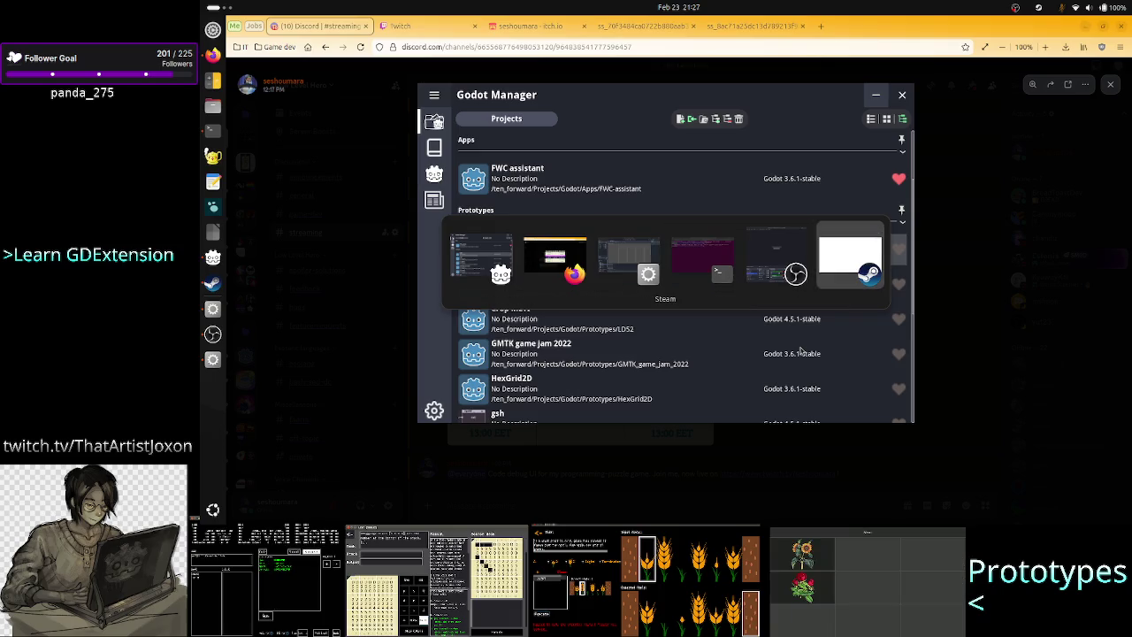
pyautogui.hotkey('alt', 'Tab')
pyautogui.hotkey('alt', 'Tab')
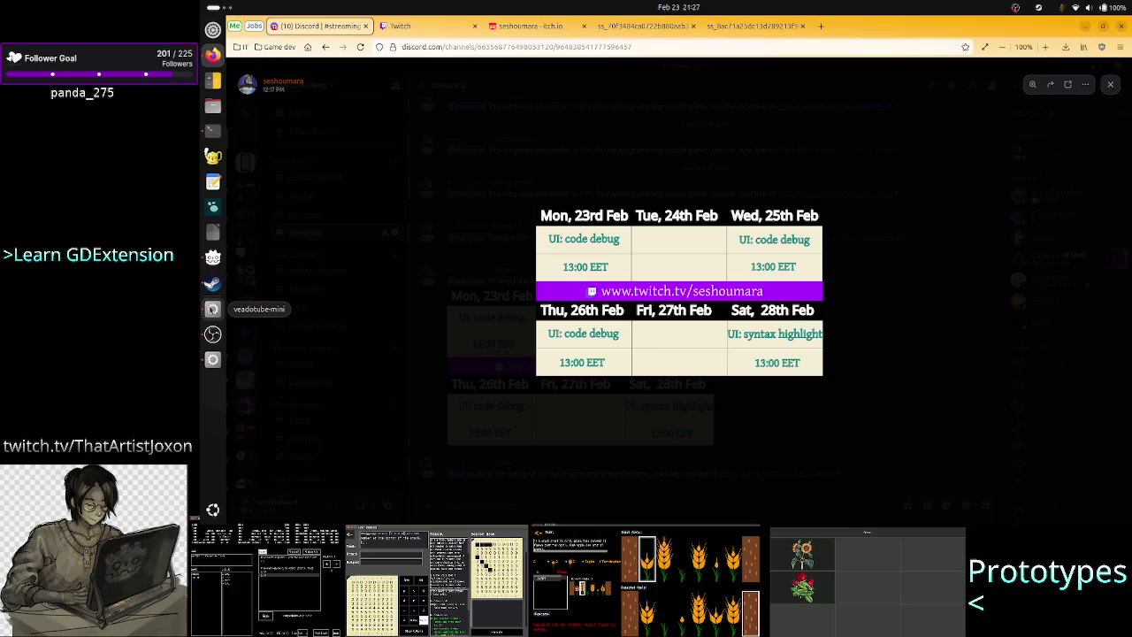
pyautogui.click(212, 359)
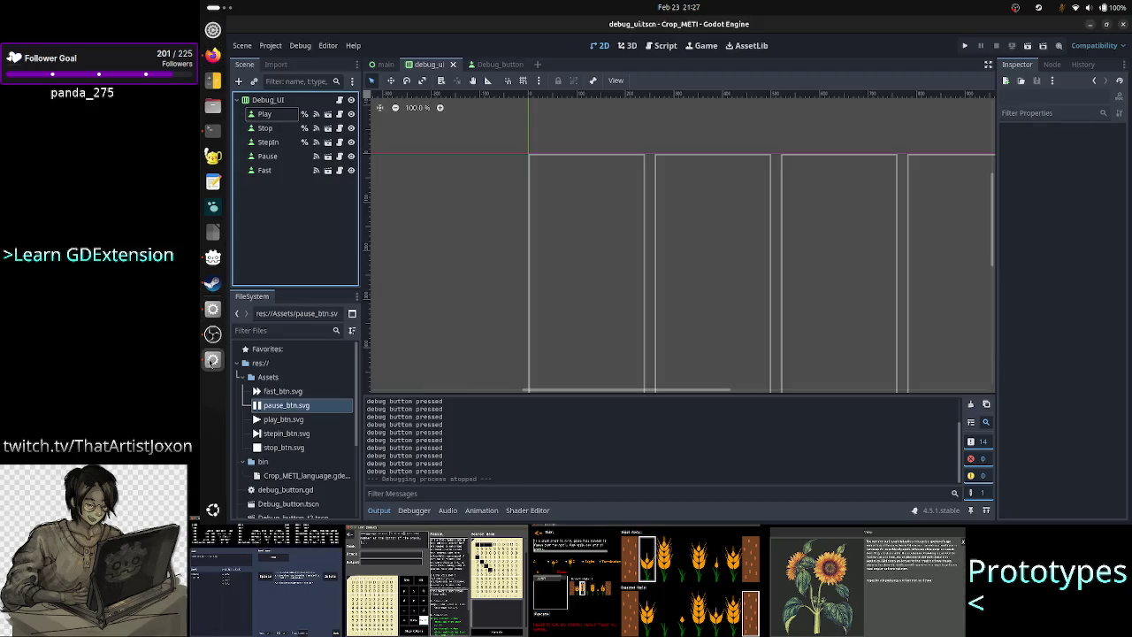
# Run the debug UI scene, type into its text area, press two debug buttons, then close it.
pyautogui.click(965, 46)
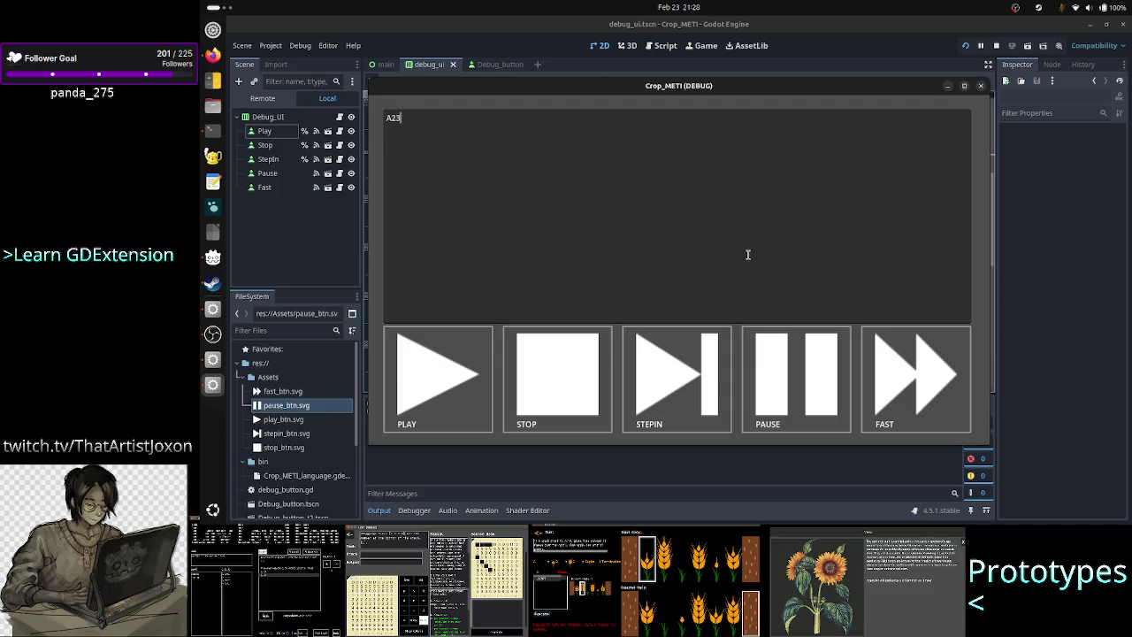
pyautogui.write('RT A23')
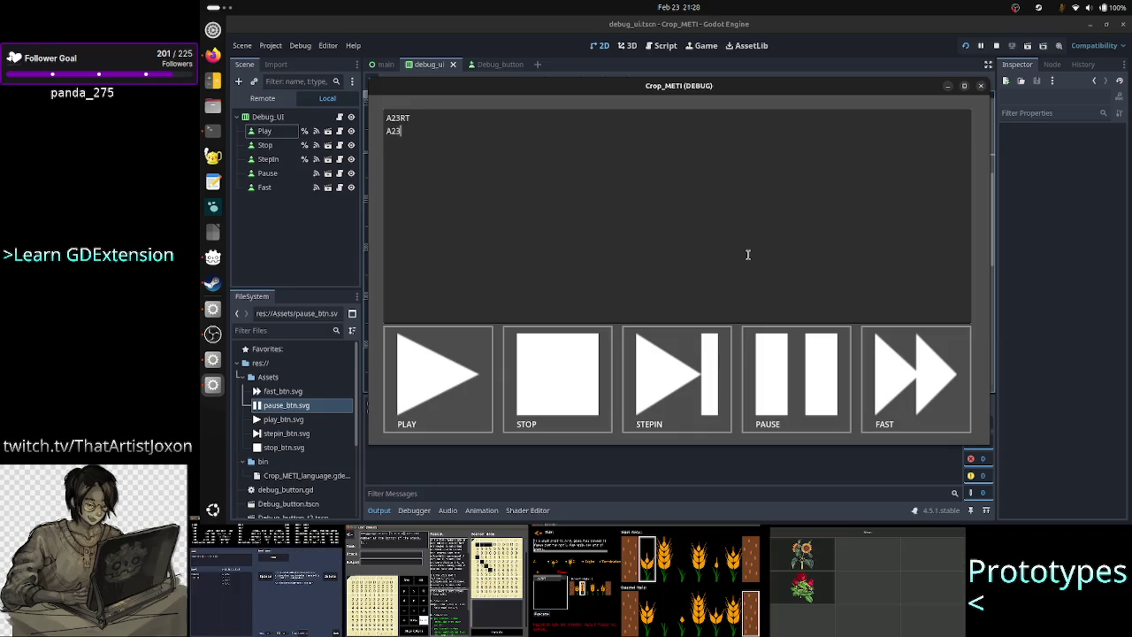
pyautogui.press('BackSpace')
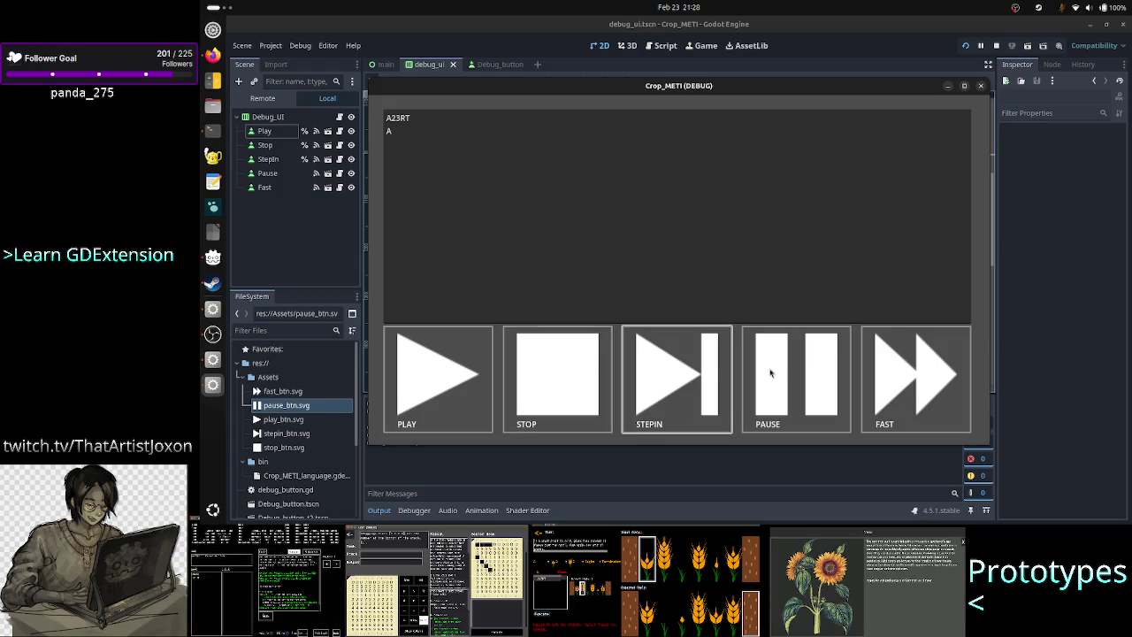
pyautogui.click(782, 375)
pyautogui.click(923, 379)
pyautogui.click(469, 118)
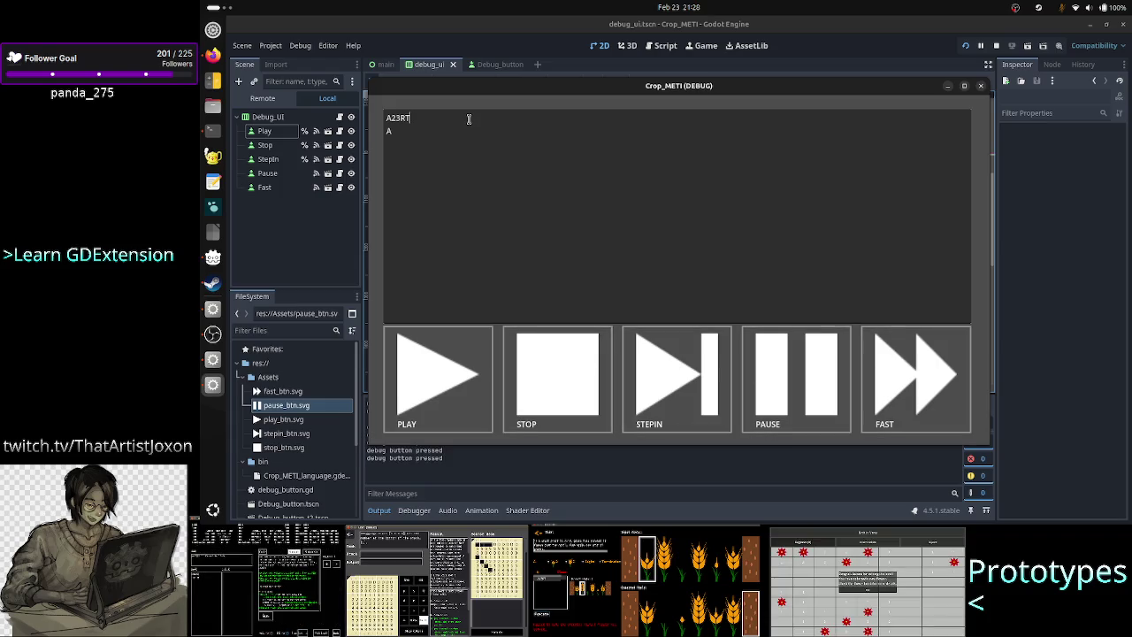
pyautogui.click(985, 85)
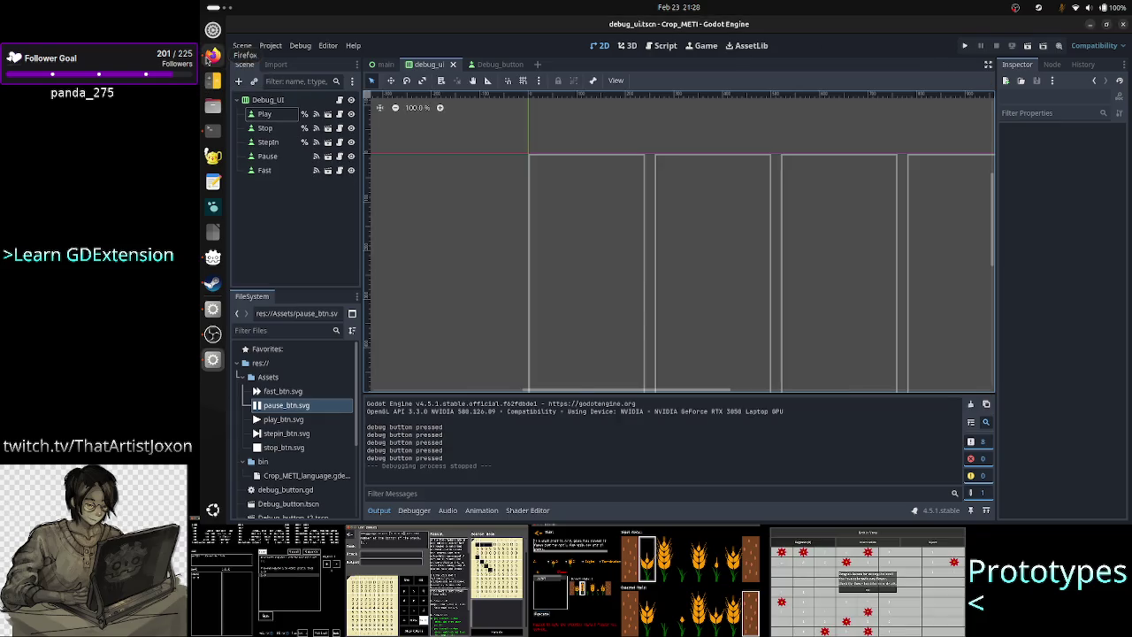
# Back in Discord, enlarge and close the schedule image, then the week 8 schedule.
pyautogui.click(209, 57)
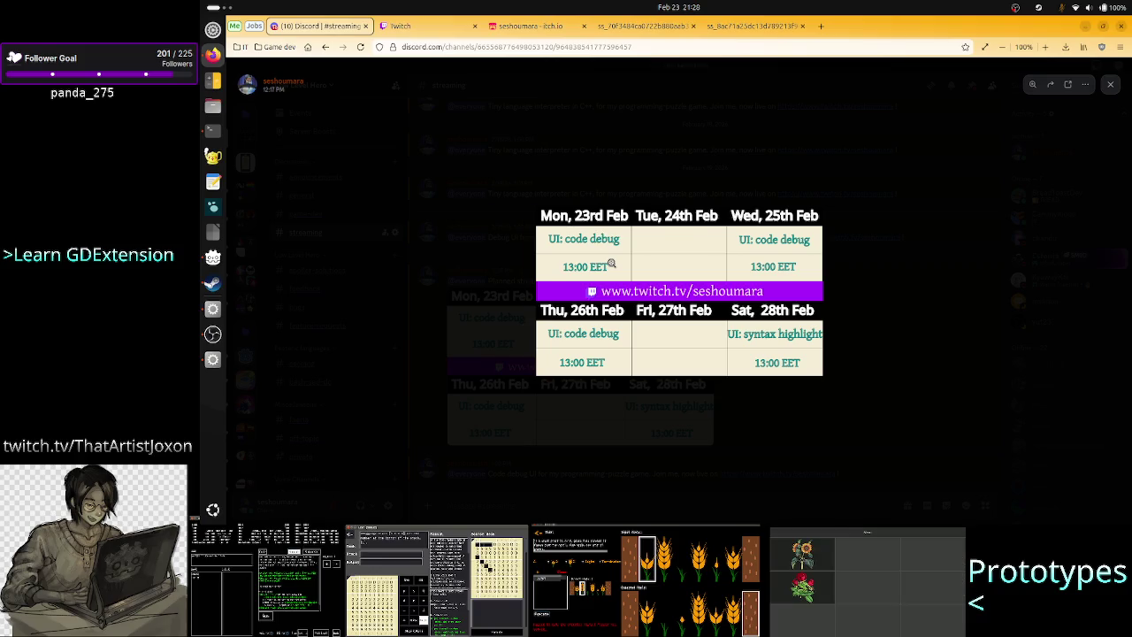
pyautogui.click(612, 261)
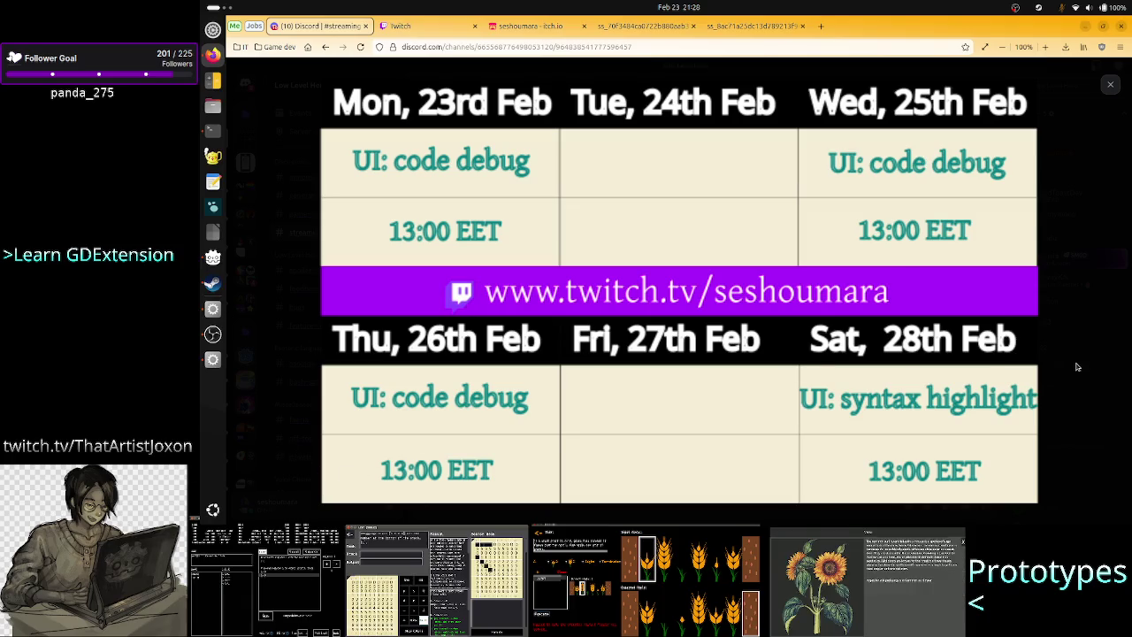
pyautogui.press('Escape')
pyautogui.scroll(5, 807, 321)
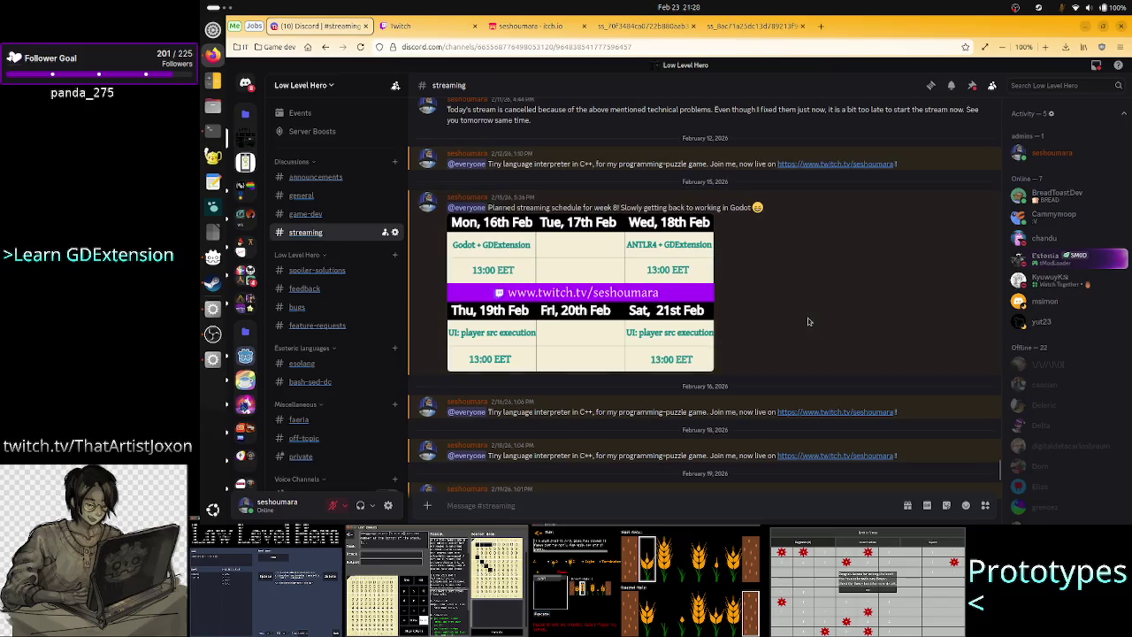
pyautogui.click(669, 330)
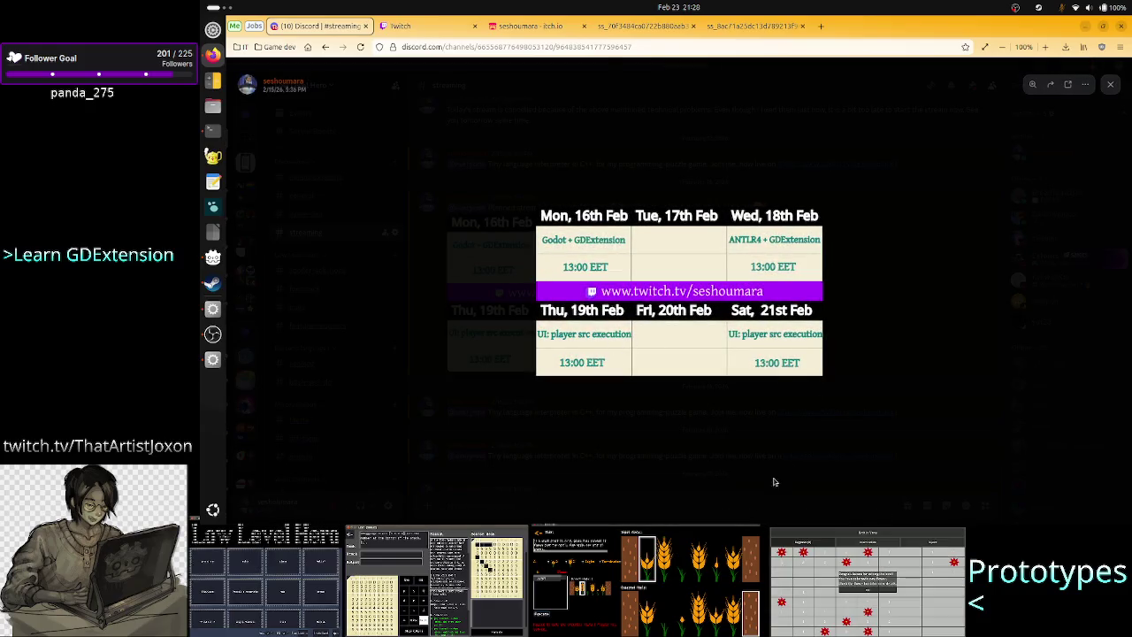
pyautogui.click(749, 504)
# View the week 9 schedule image enlarged, close it, and return to Godot.
pyautogui.scroll(-5, 719, 357)
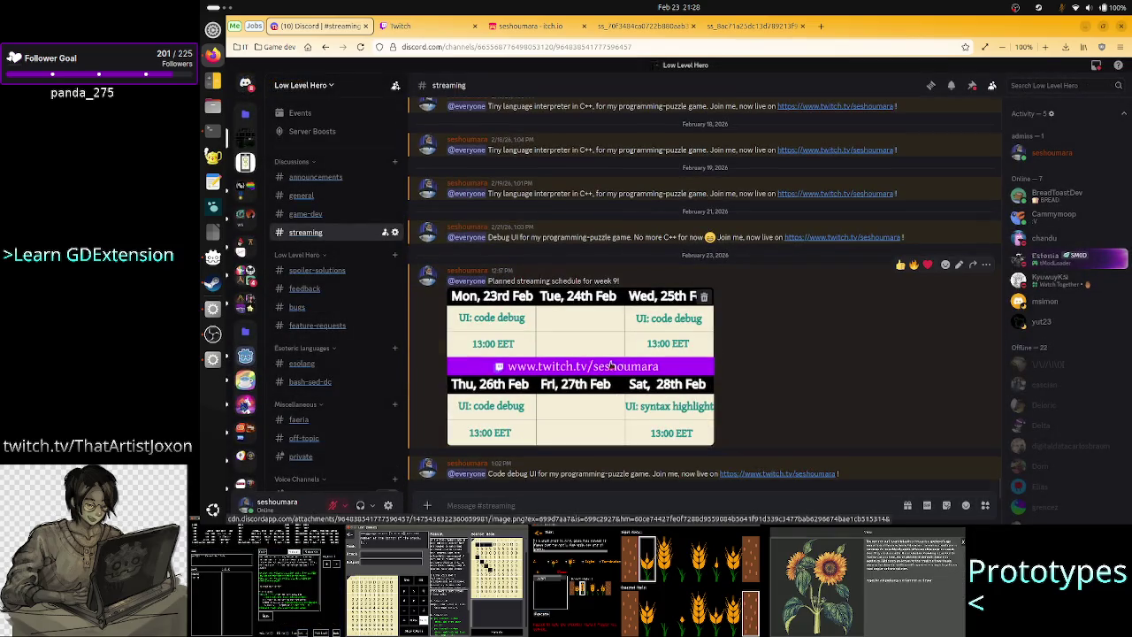
pyautogui.click(555, 393)
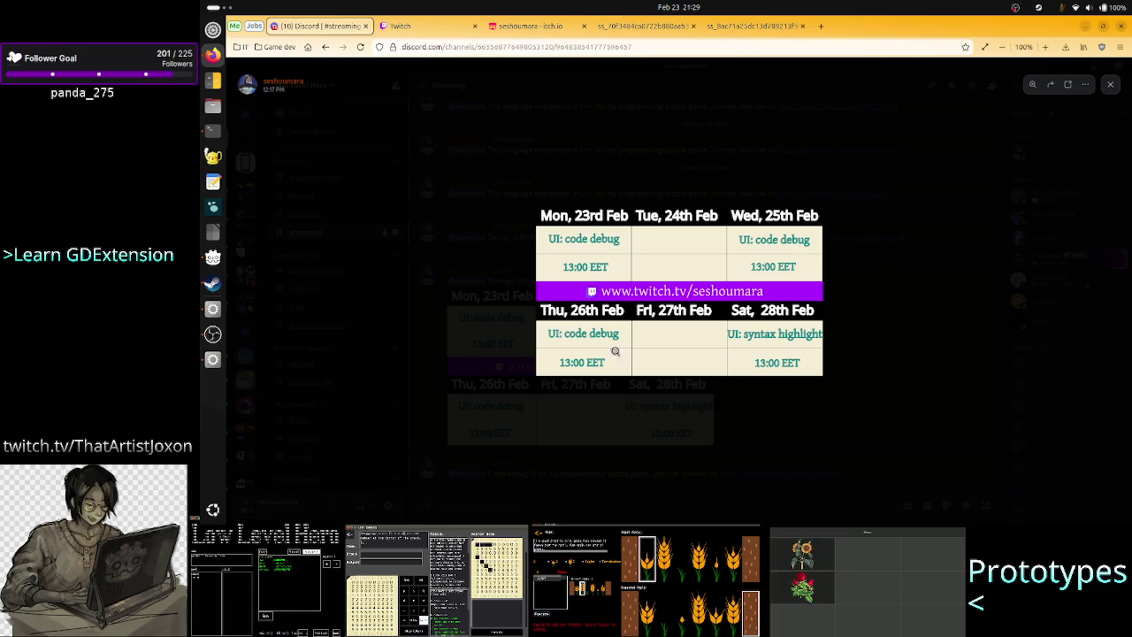
pyautogui.click(702, 475)
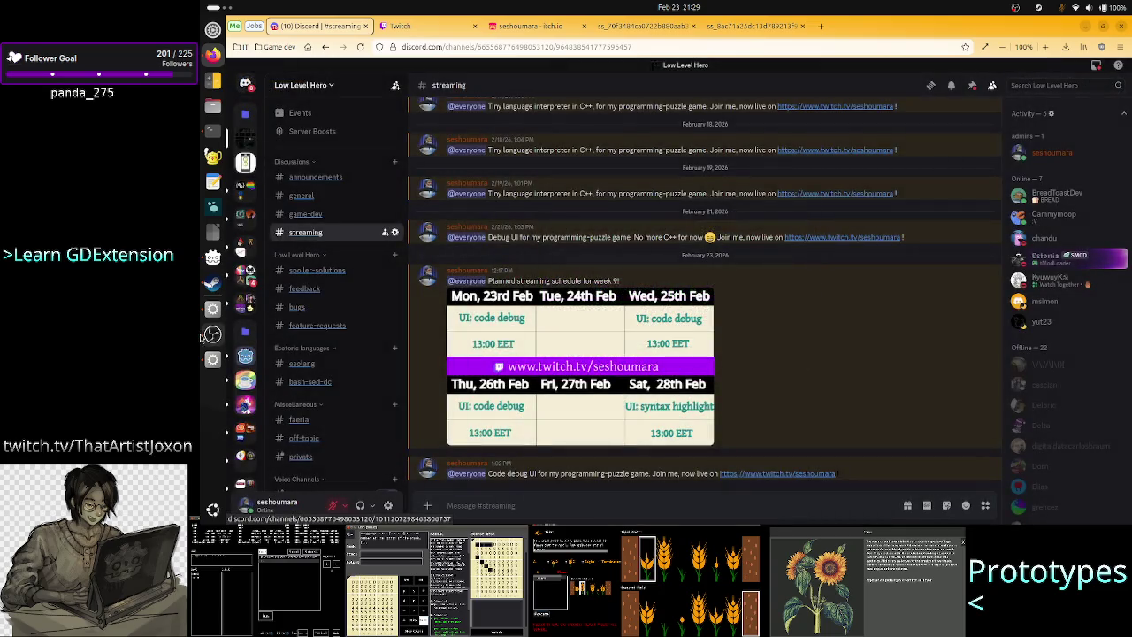
pyautogui.click(212, 358)
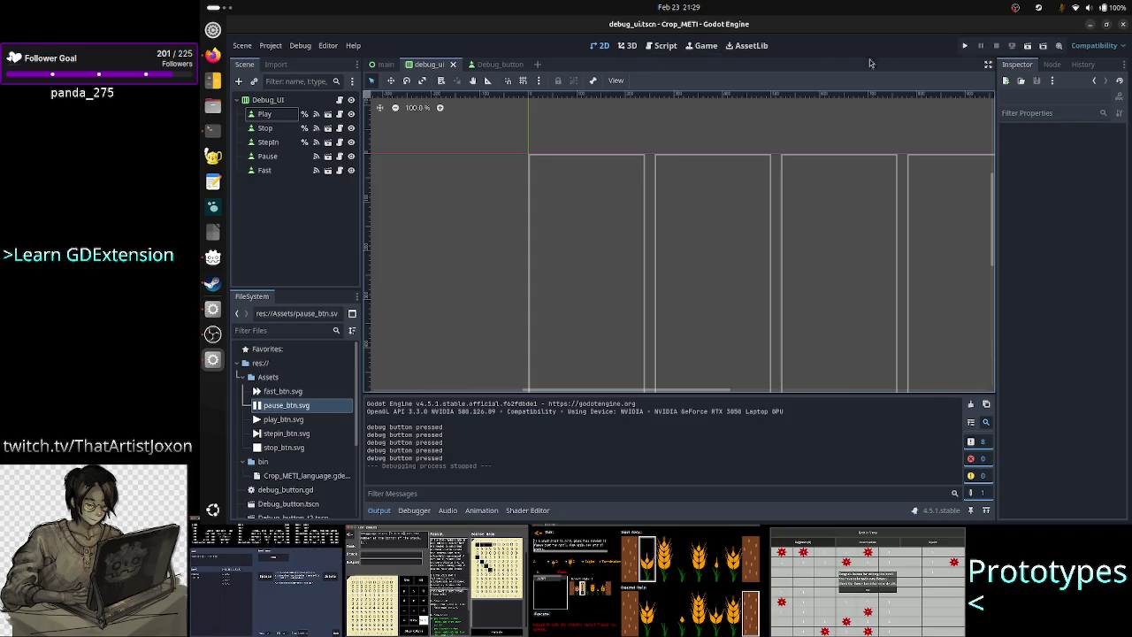
# Run the project, press FAST, close the game, and select the Pause node in the Scene tree.
pyautogui.click(967, 46)
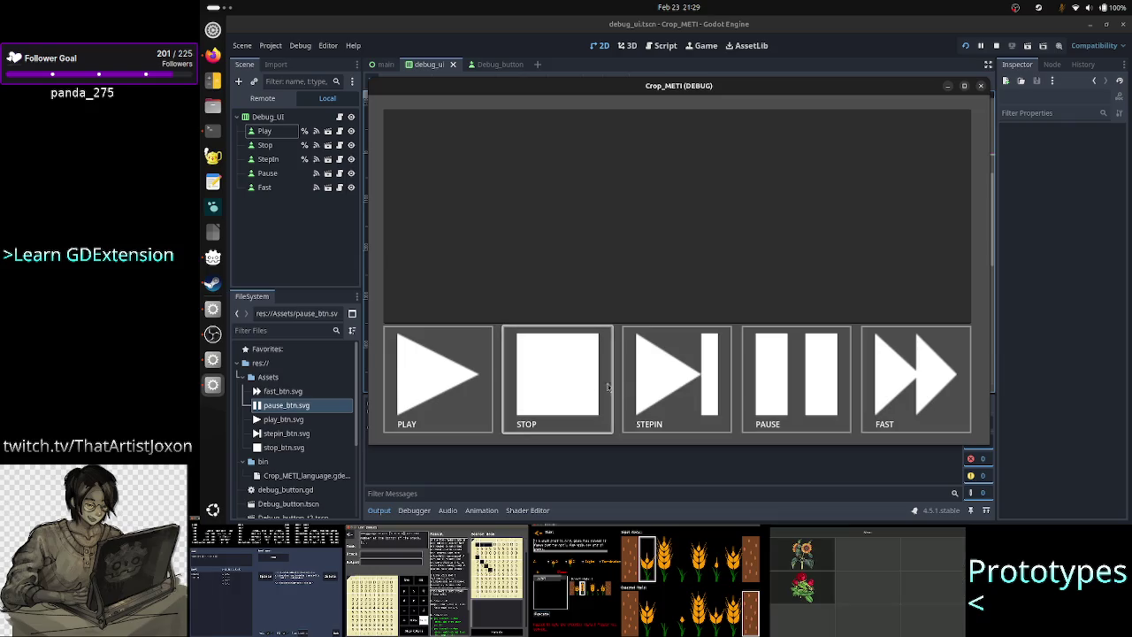
pyautogui.click(889, 381)
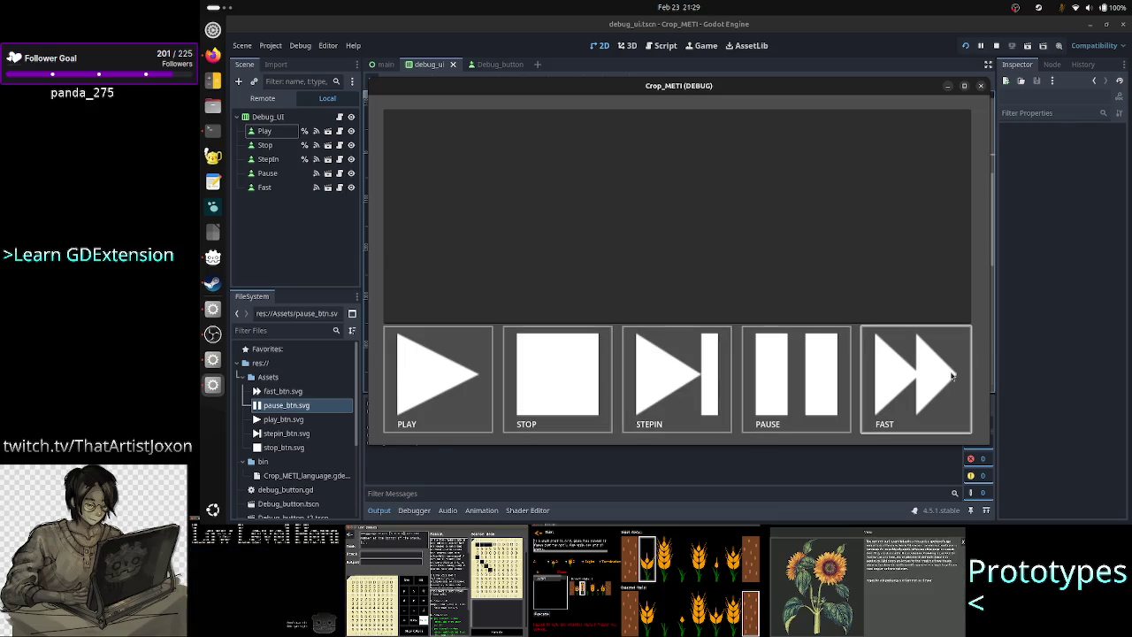
pyautogui.click(981, 86)
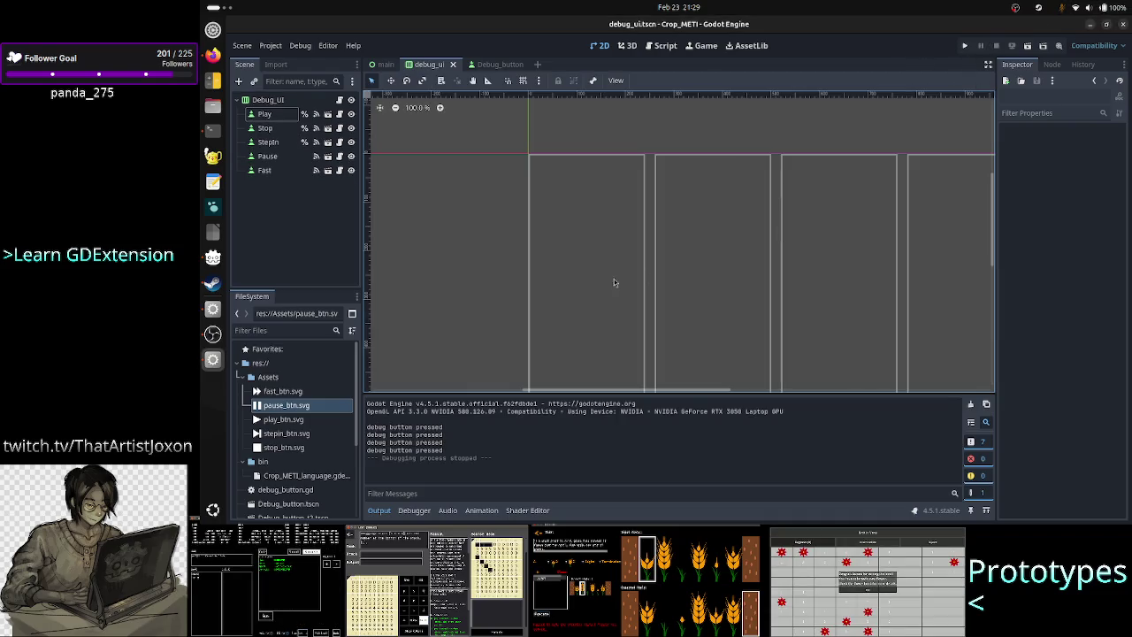
pyautogui.click(267, 156)
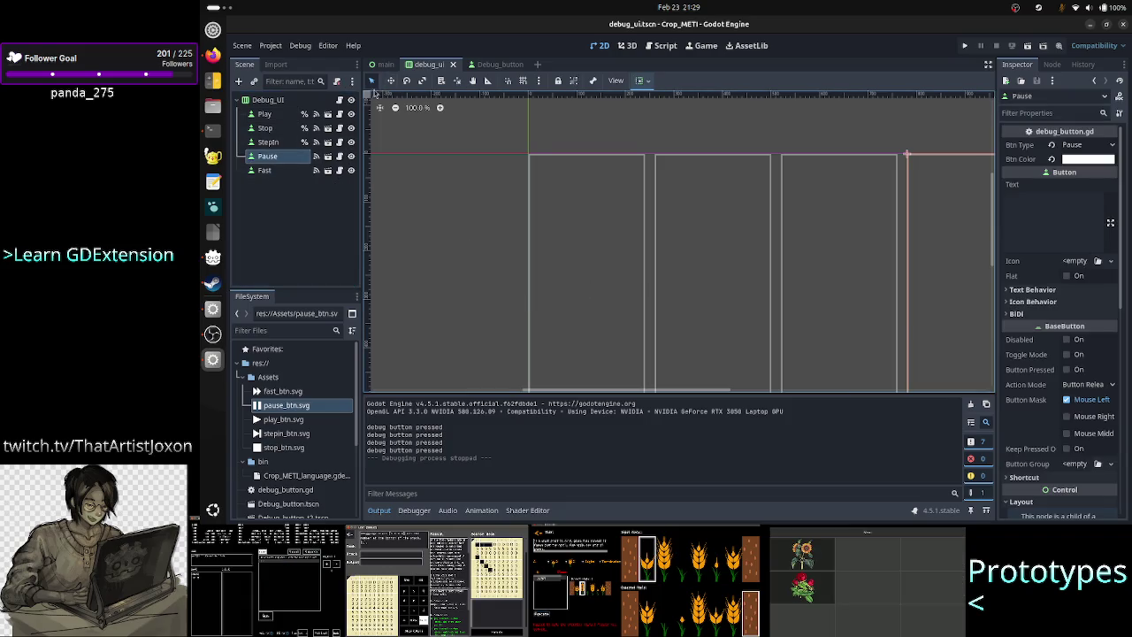
# In the Debug_button scene, keep Btn_icon at Fit Width Proportional expand and Keep Aspect stretch.
pyautogui.click(496, 64)
pyautogui.click(292, 142)
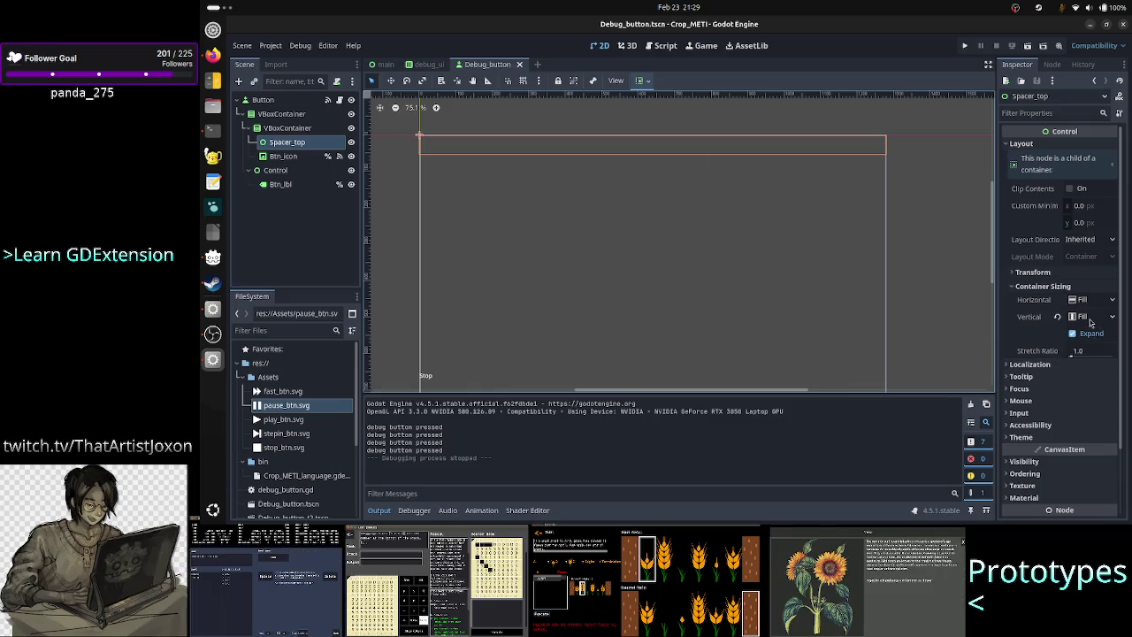
pyautogui.click(312, 157)
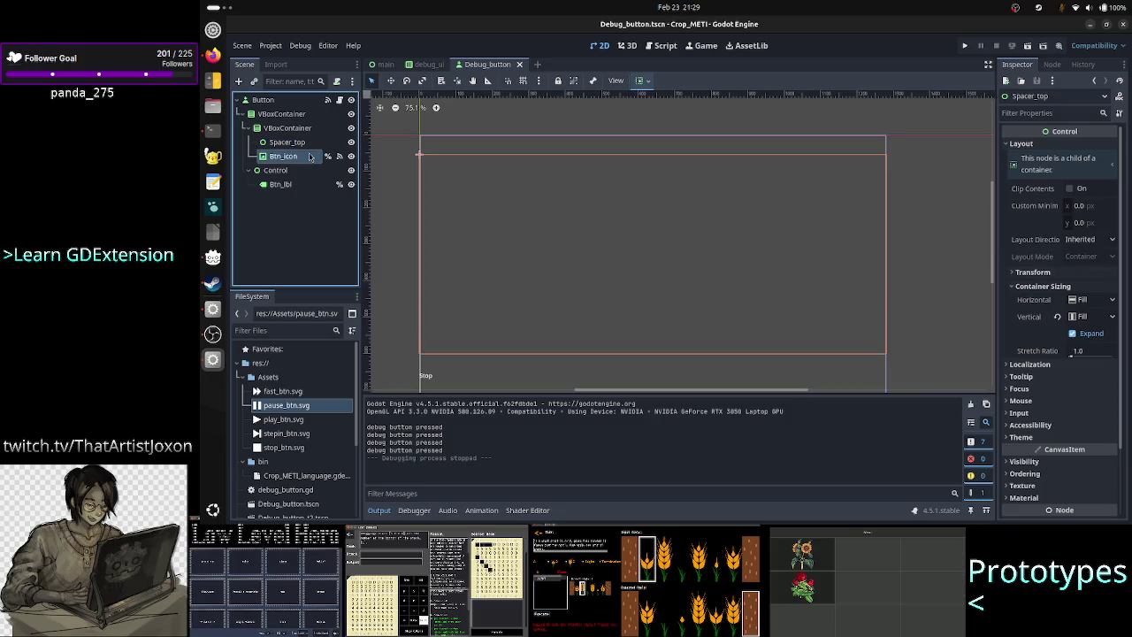
pyautogui.click(1088, 160)
pyautogui.click(1088, 160)
pyautogui.click(1088, 160)
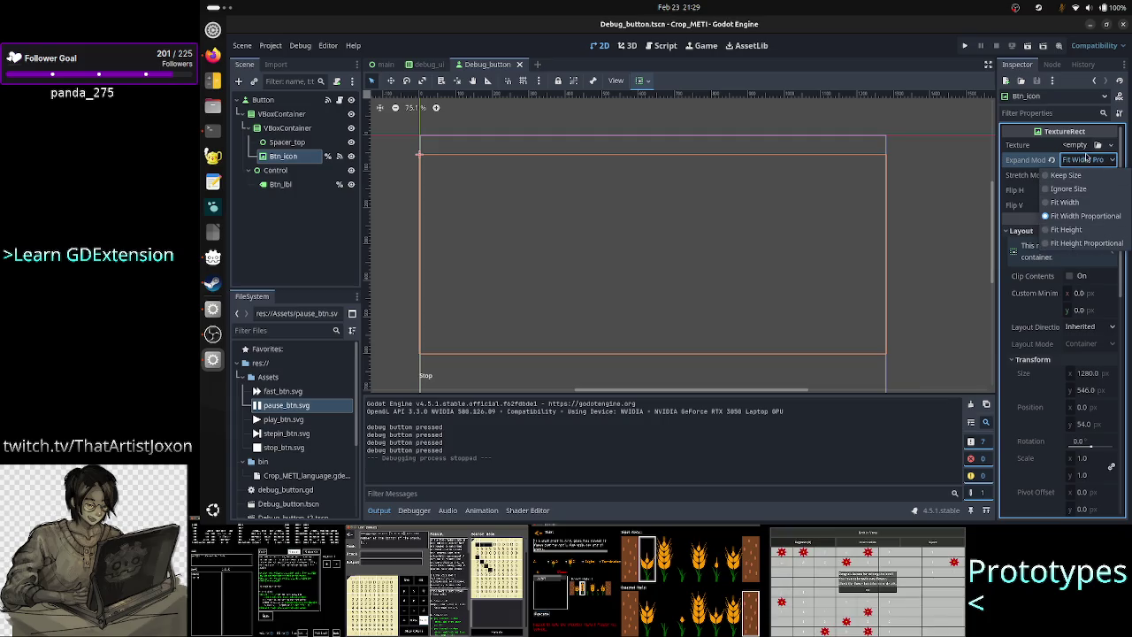
pyautogui.click(1088, 161)
pyautogui.click(1088, 176)
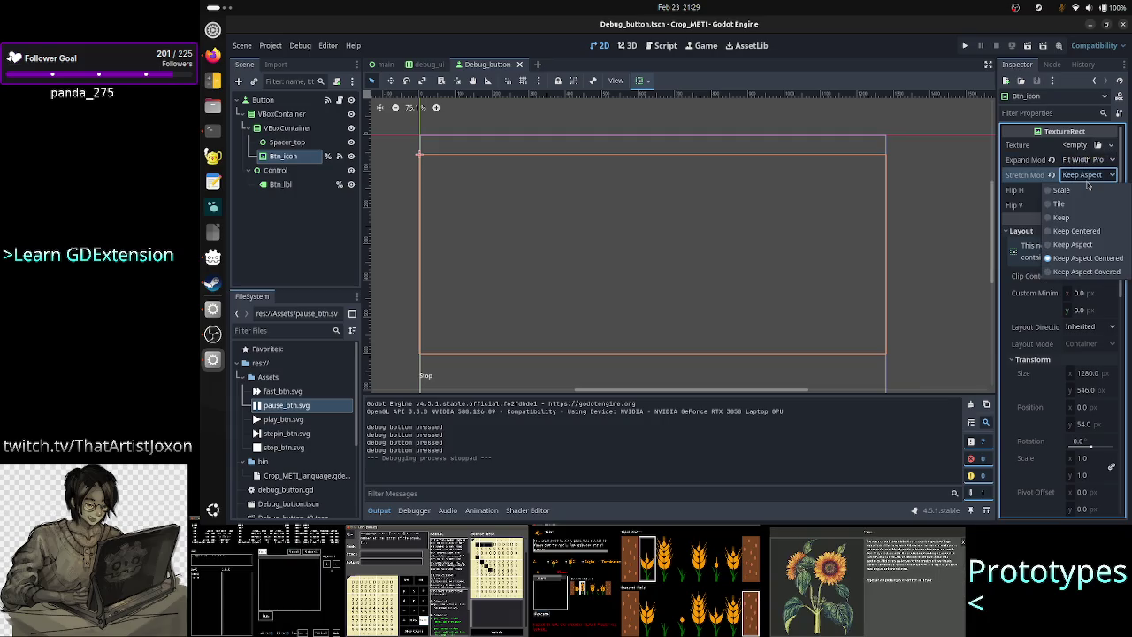
pyautogui.click(1091, 179)
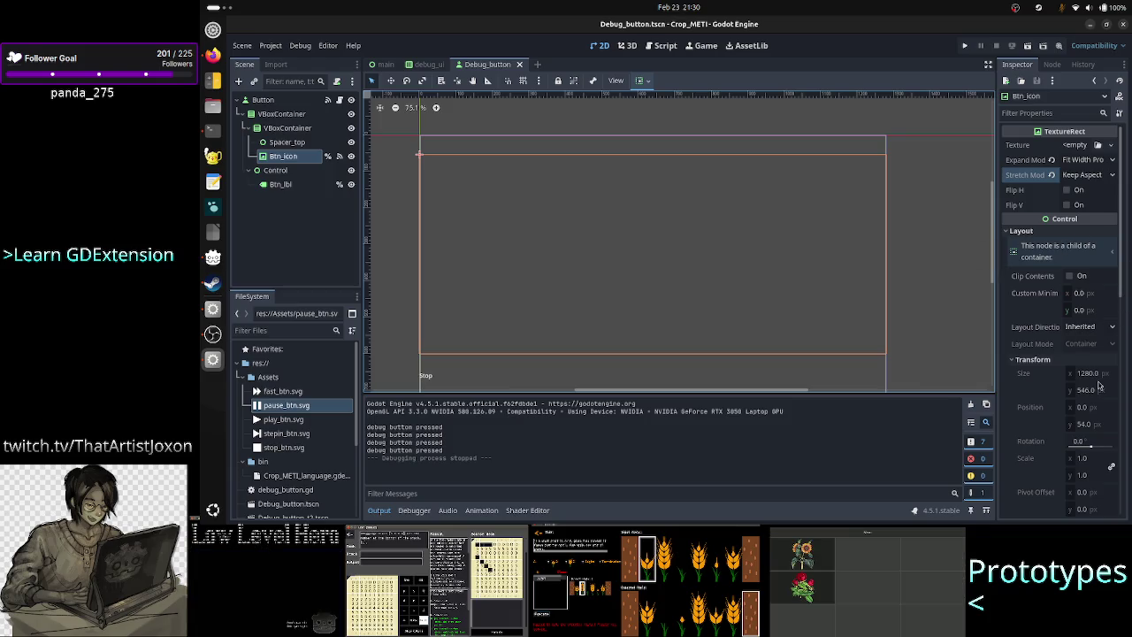
# Scroll through the Btn_icon Inspector properties, then switch to the Script workspace.
pyautogui.scroll(-5, 1060, 332)
pyautogui.scroll(3, 1060, 332)
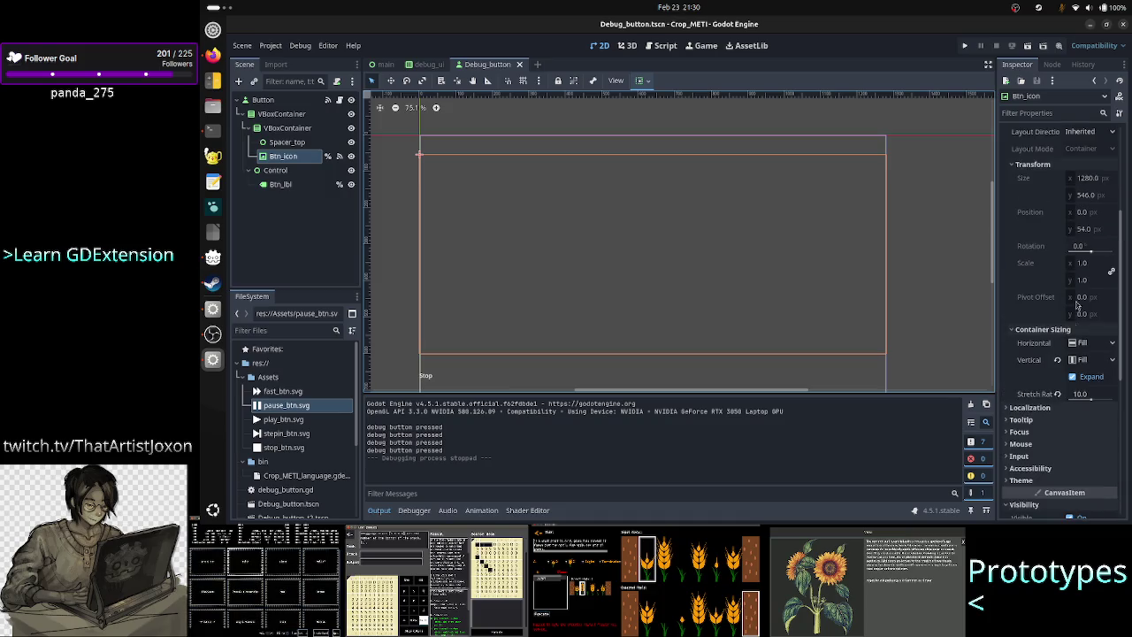
pyautogui.scroll(-10, 1072, 239)
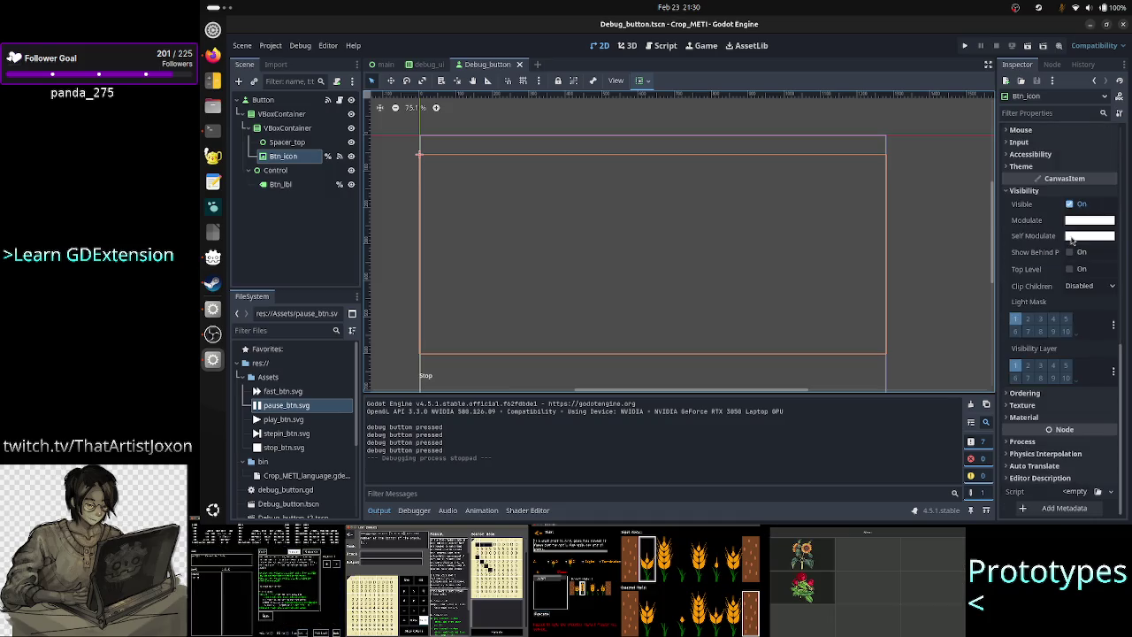
pyautogui.scroll(10, 1053, 239)
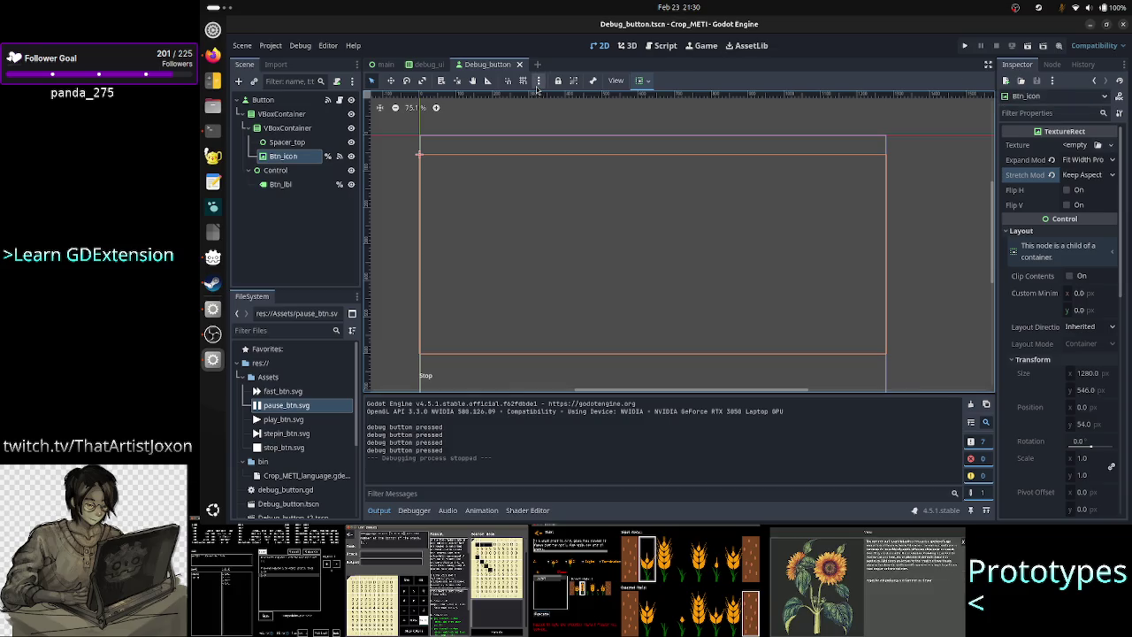
pyautogui.click(665, 52)
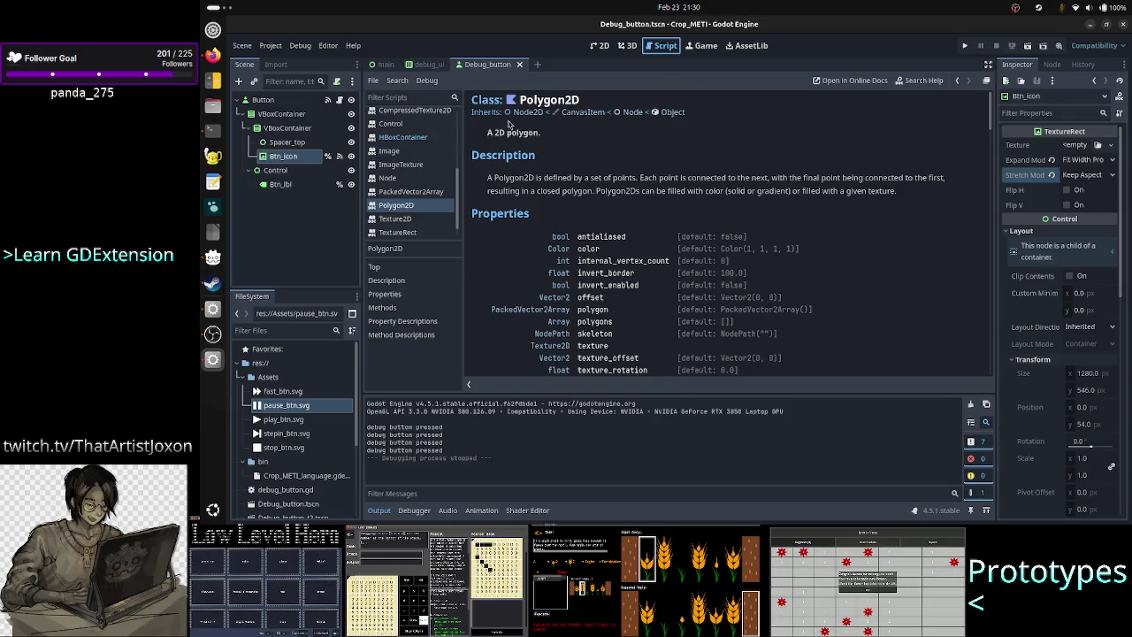
# Open debug_button.gd and select lines 24–26 of the _ready function.
pyautogui.scroll(5, 433, 129)
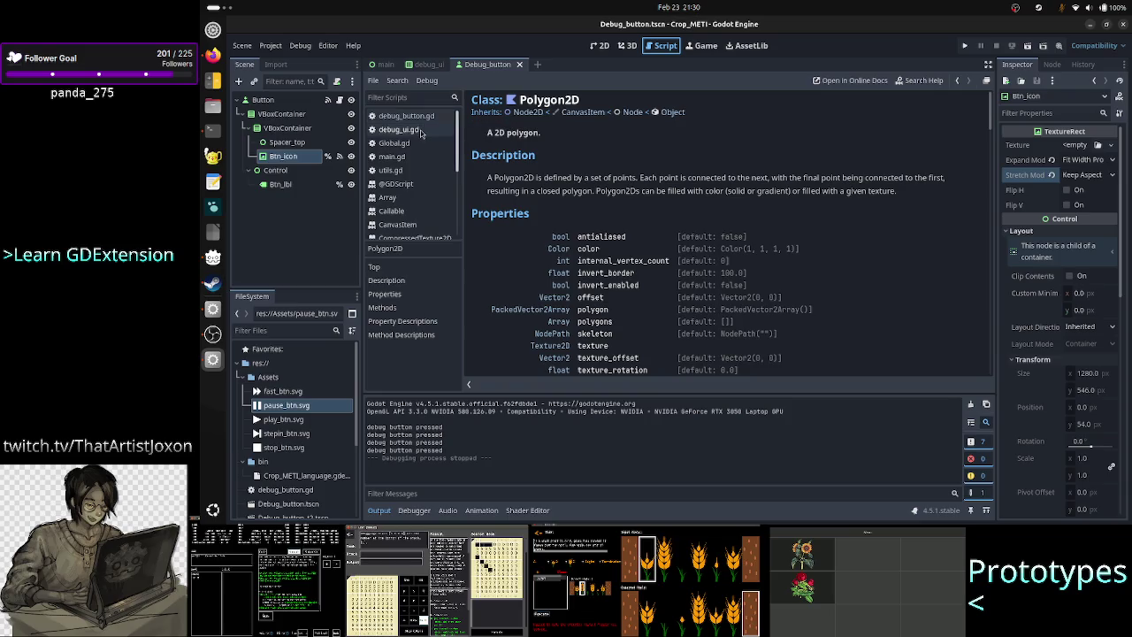
pyautogui.click(433, 121)
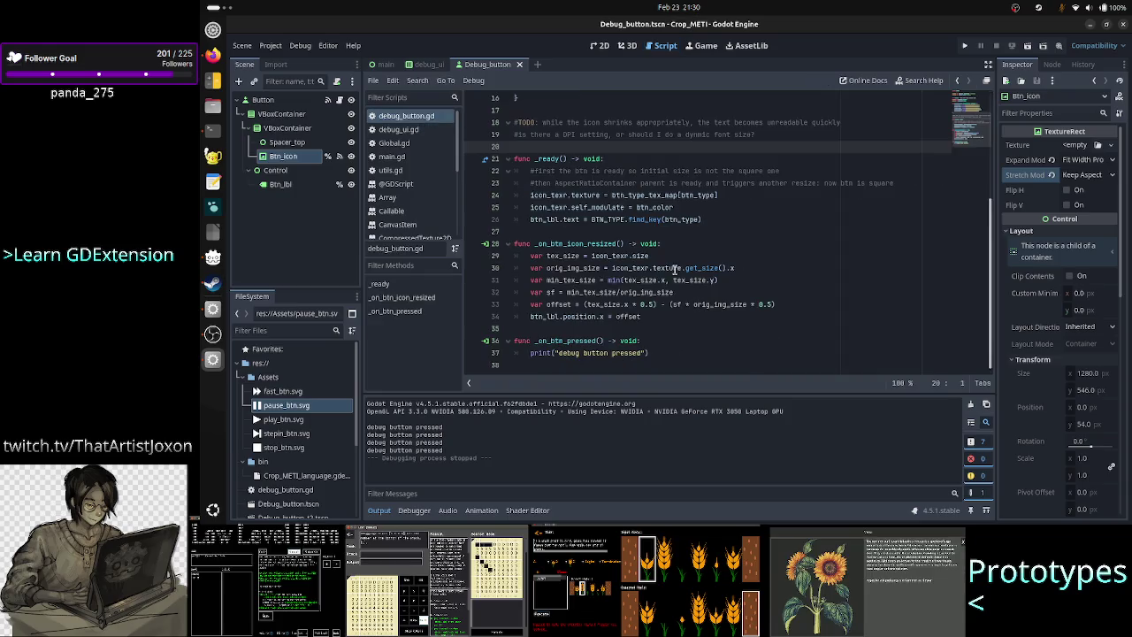
pyautogui.scroll(5, 674, 268)
pyautogui.scroll(-4, 654, 195)
pyautogui.click(733, 255)
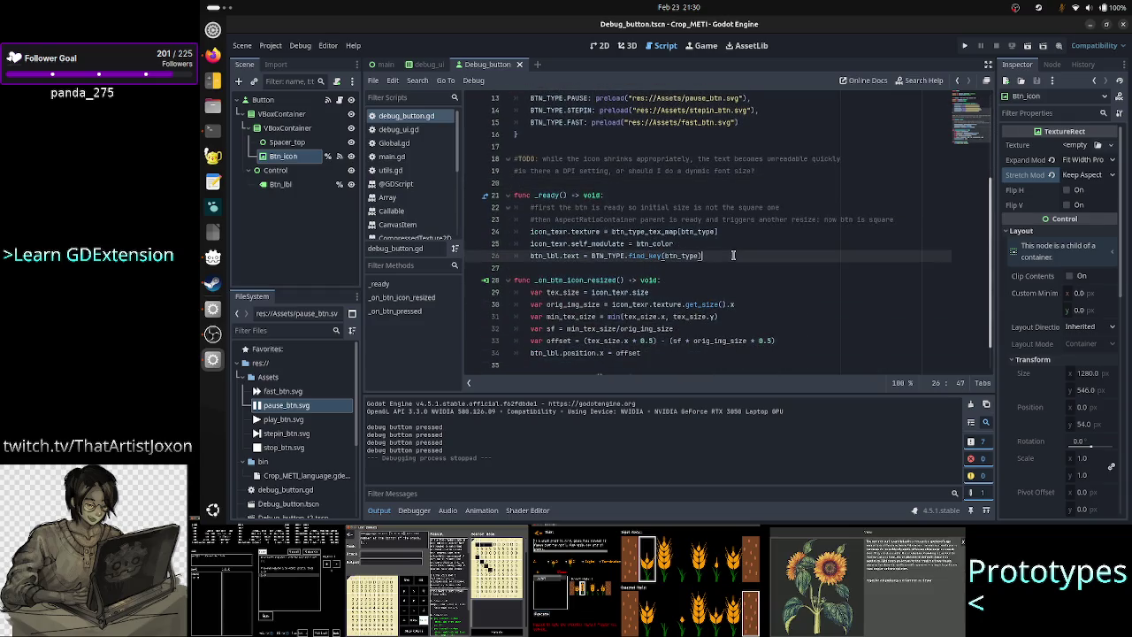
pyautogui.moveTo(715, 255)
pyautogui.mouseDown()
pyautogui.moveTo(530, 255)
pyautogui.moveTo(527, 231)
pyautogui.mouseUp()
# Reselect lines 24–26, then move the caret through line 25 down to blank line 35.
pyautogui.click(778, 210)
pyautogui.click(750, 230)
pyautogui.click(725, 241)
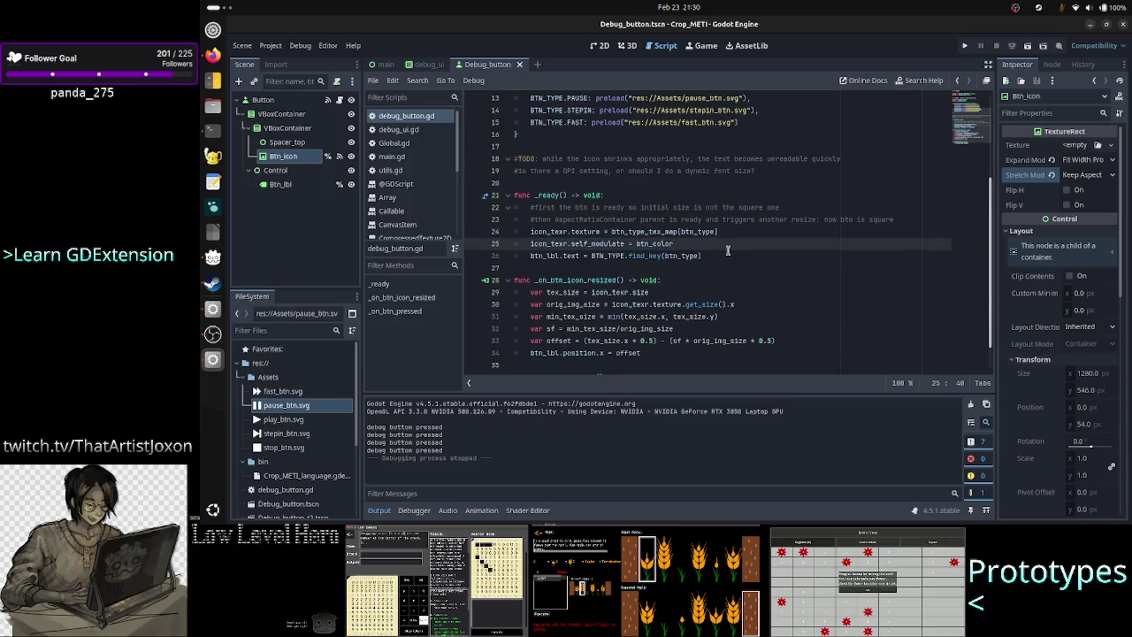
pyautogui.click(727, 250)
pyautogui.click(721, 240)
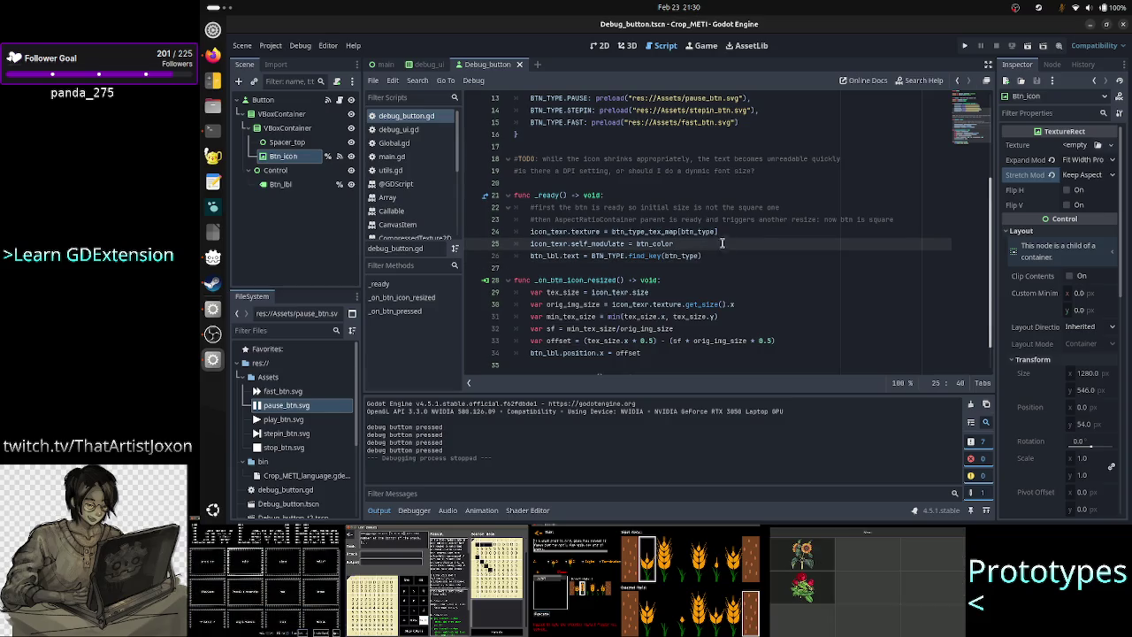
pyautogui.click(725, 254)
pyautogui.moveTo(725, 254); pyautogui.dragTo(531, 232)
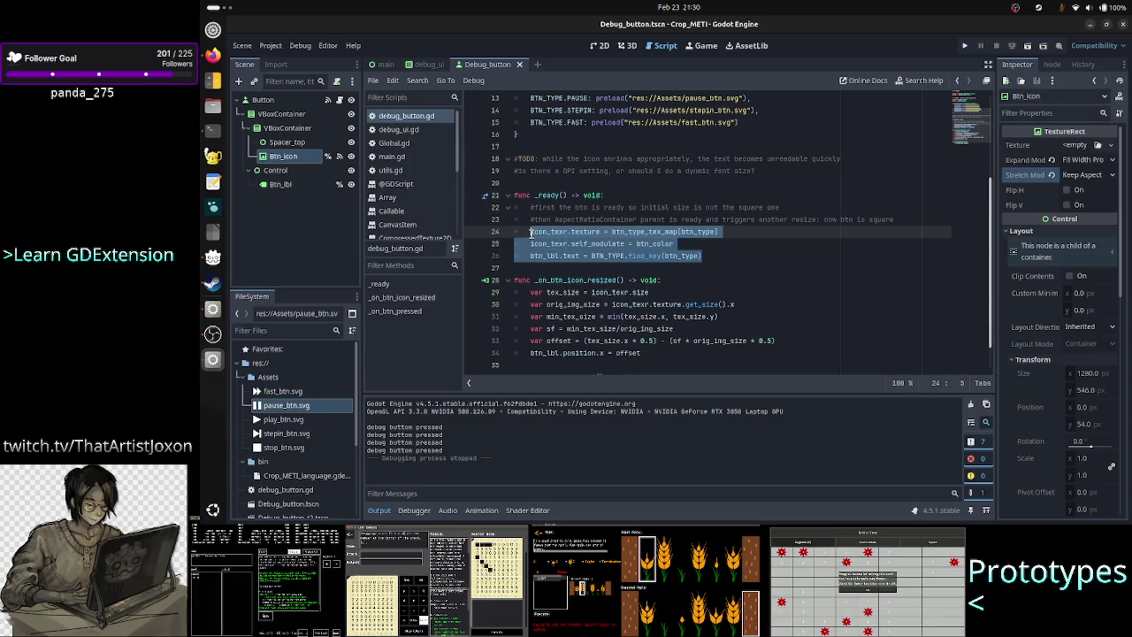
pyautogui.click(746, 259)
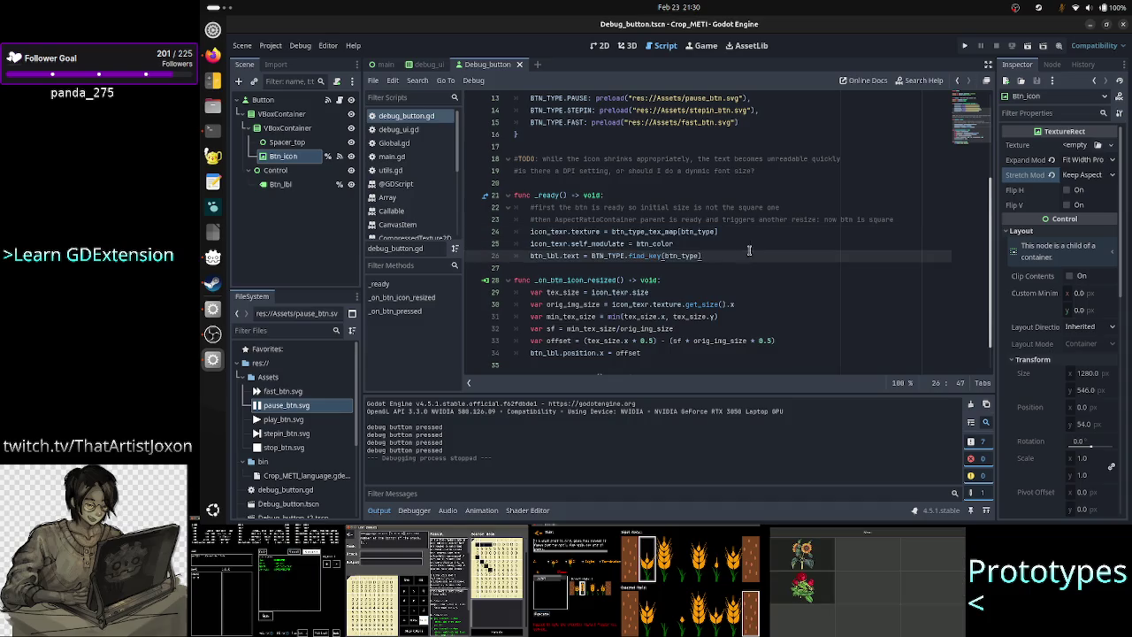
pyautogui.click(705, 249)
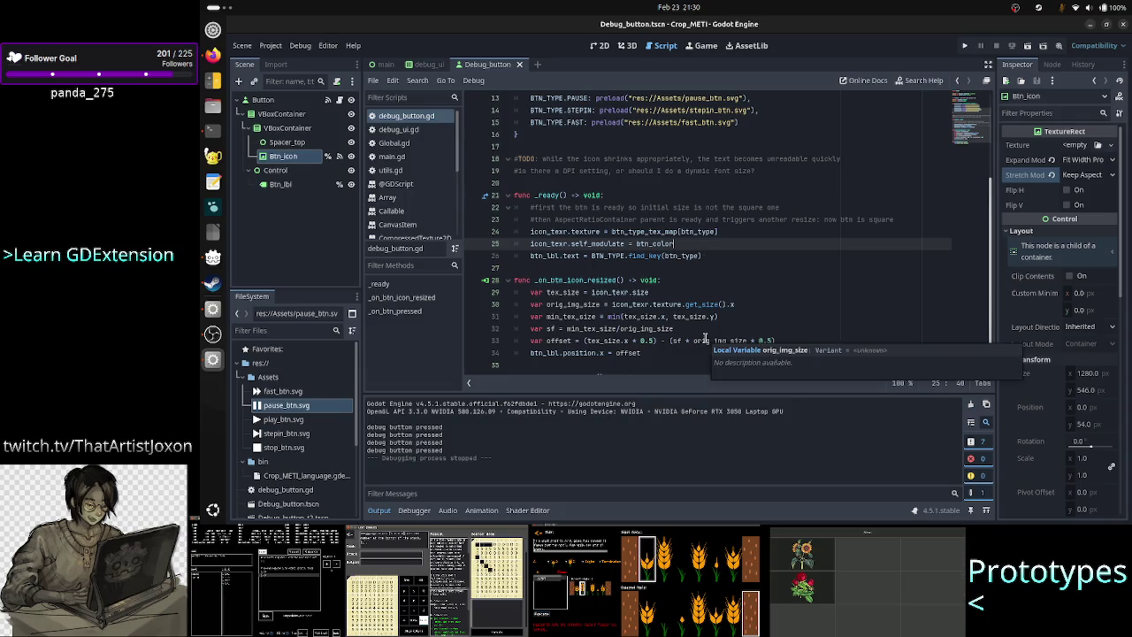
pyautogui.click(655, 354)
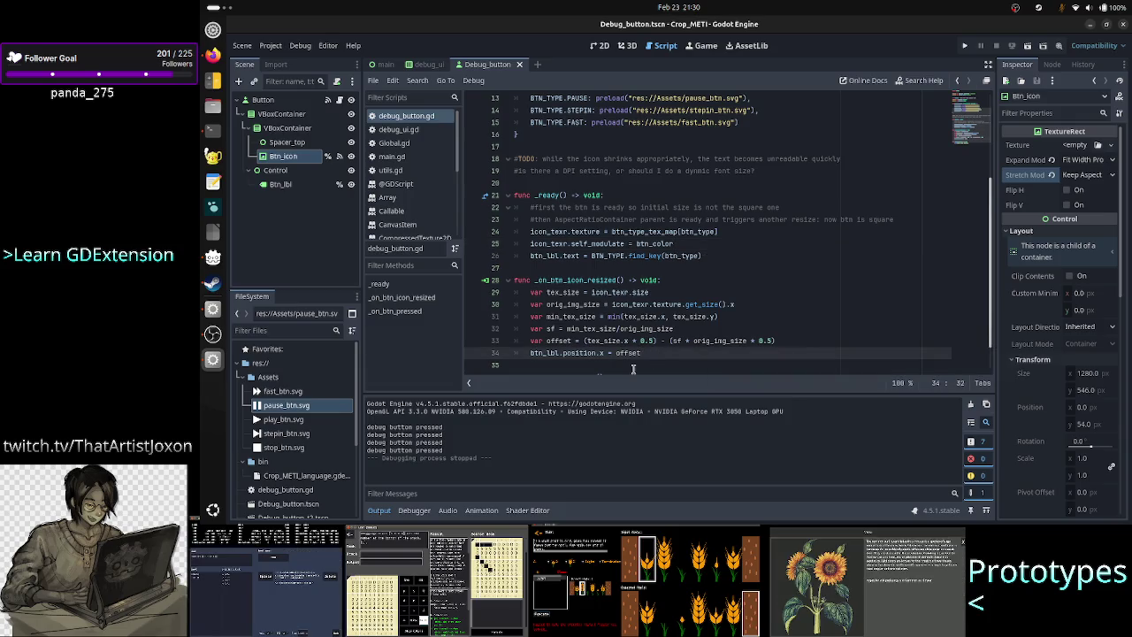
pyautogui.click(634, 367)
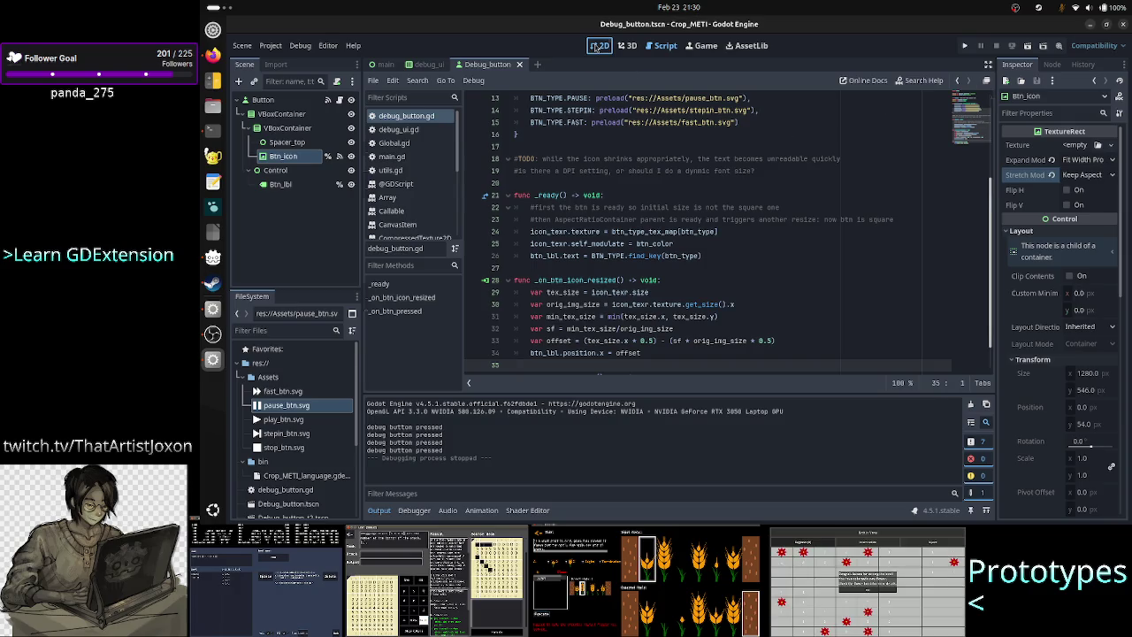
# Return to the 2D view, run the project again, and close the game window.
pyautogui.click(600, 45)
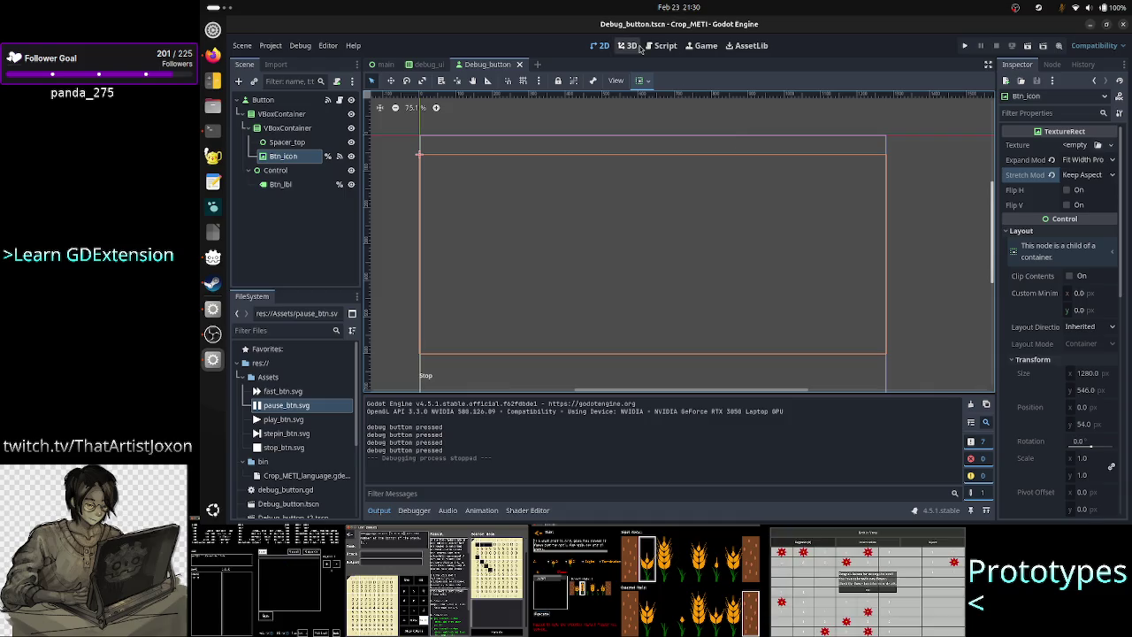
pyautogui.click(965, 45)
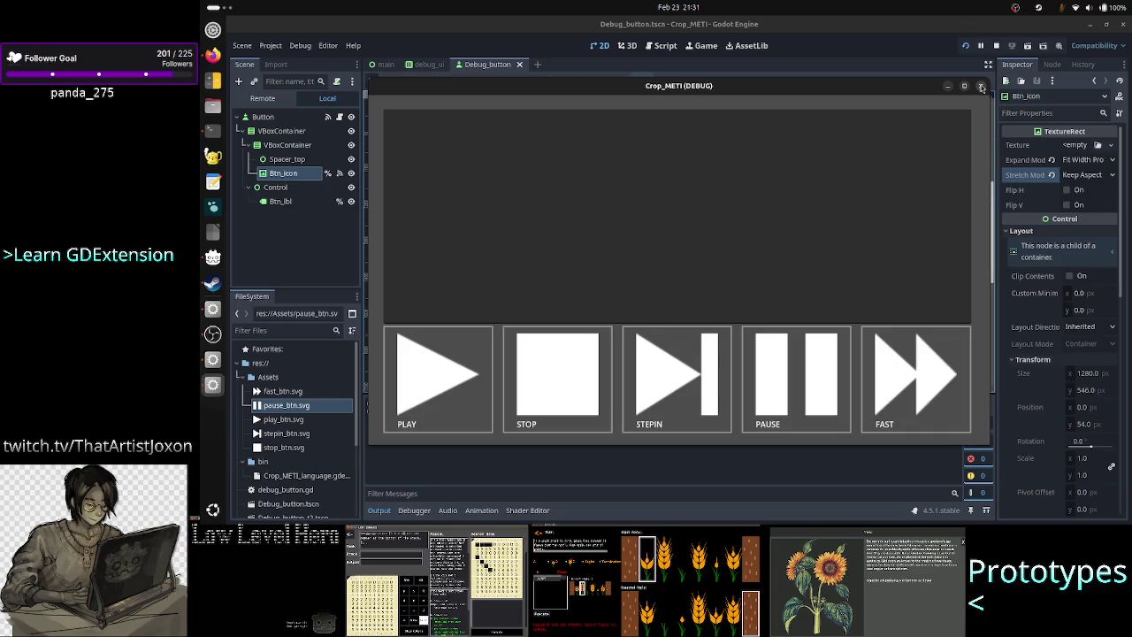
pyautogui.click(981, 86)
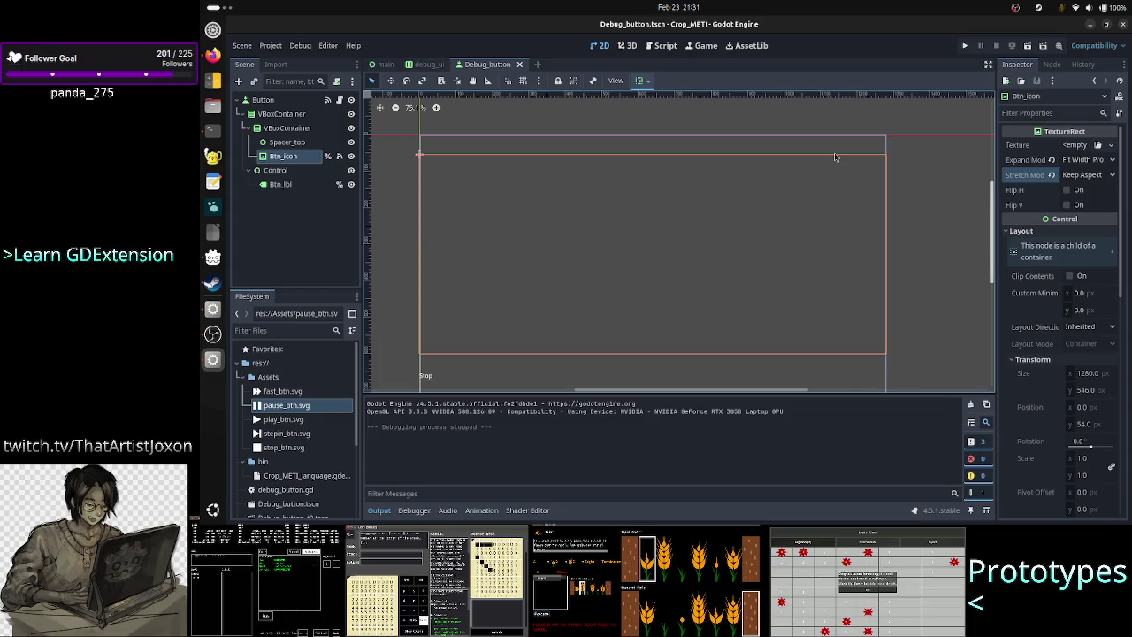
pyautogui.hotkey('alt', 'Tab')
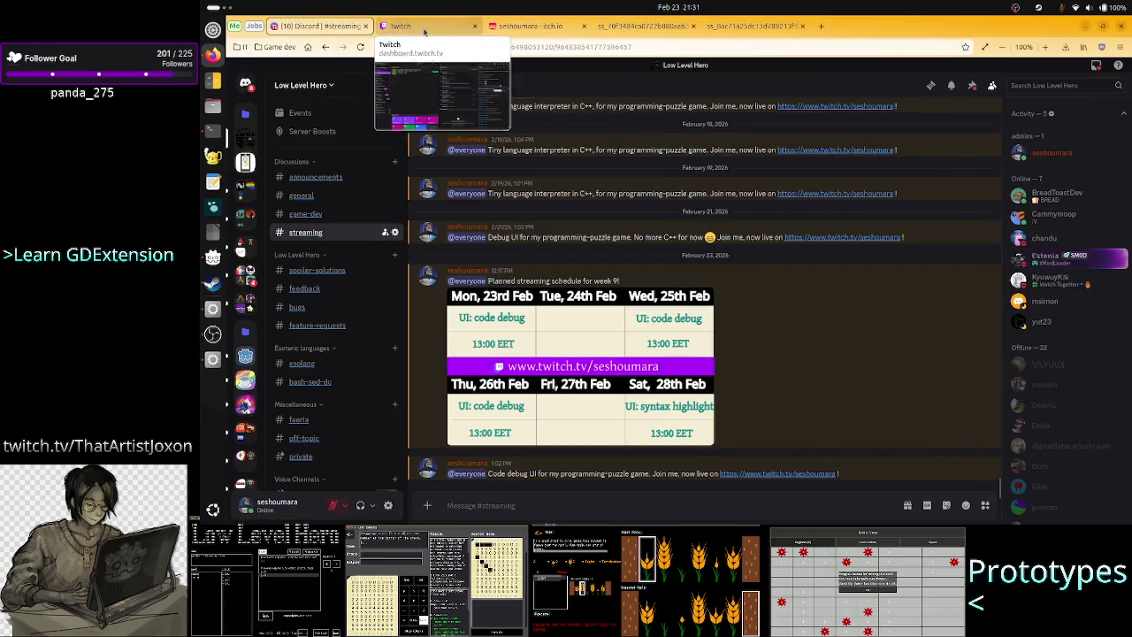
pyautogui.click(424, 29)
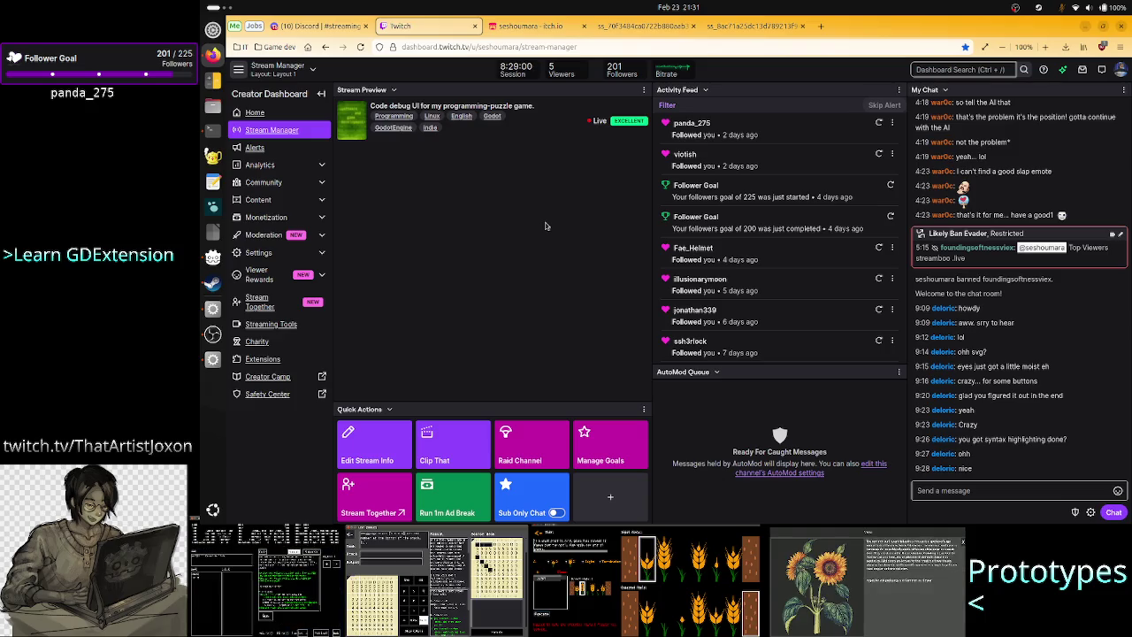
pyautogui.hotkey('alt', 'Tab')
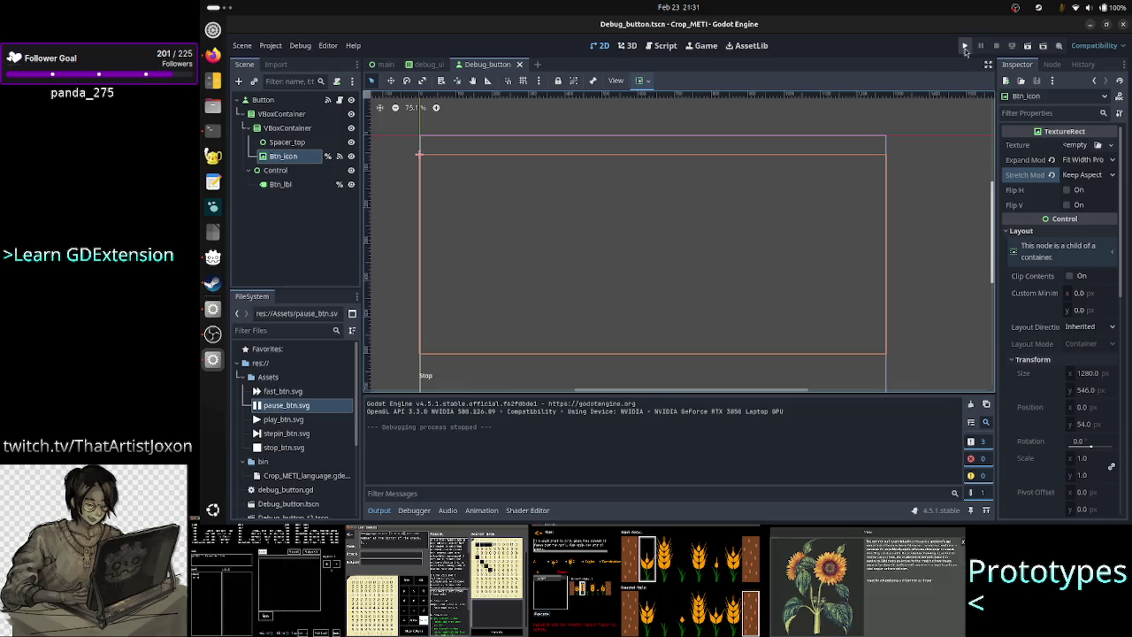
# Run the project, press its PLAY, STOP, STEPIN and PAUSE debug buttons, then close the game window.
pyautogui.click(966, 47)
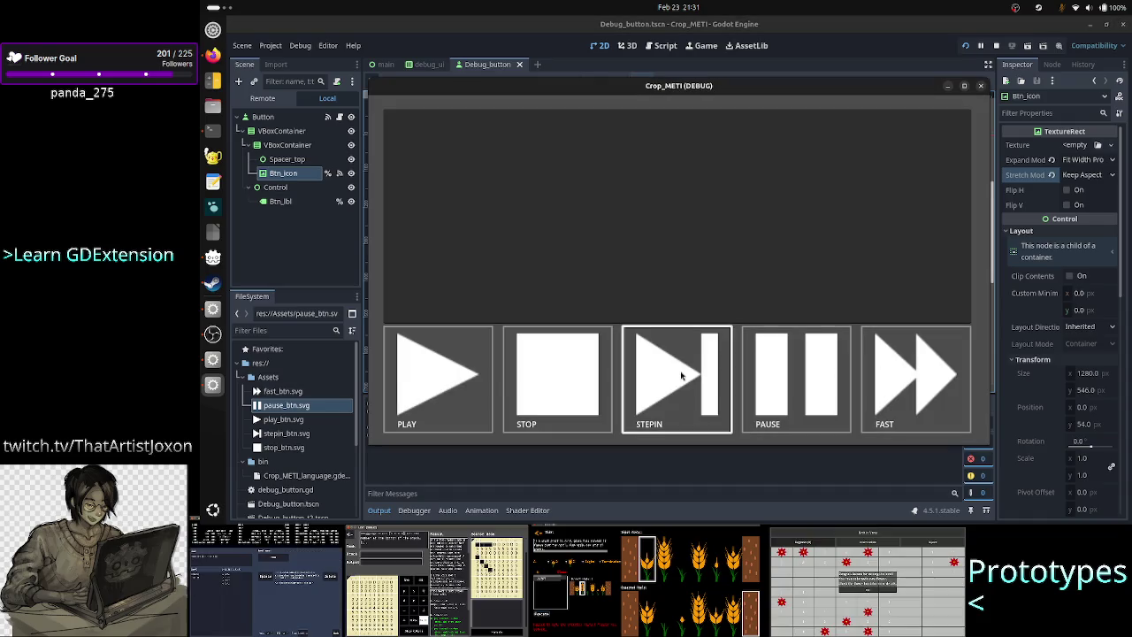
pyautogui.click(561, 368)
pyautogui.press('Left')
pyautogui.press('space')
pyautogui.press('space')
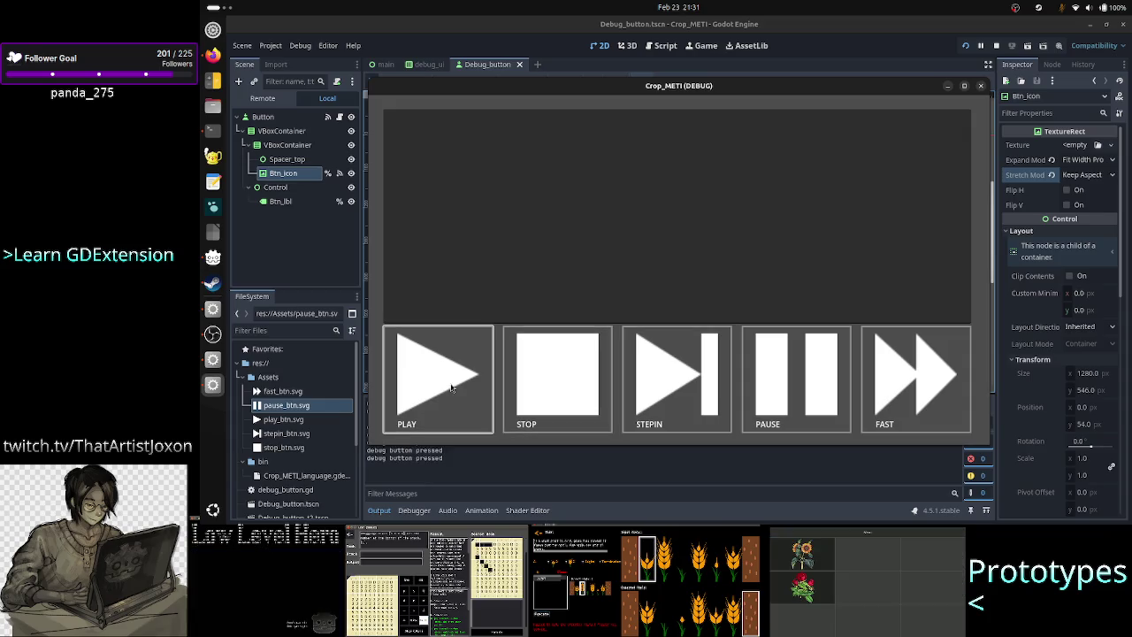
pyautogui.click(564, 376)
pyautogui.click(669, 374)
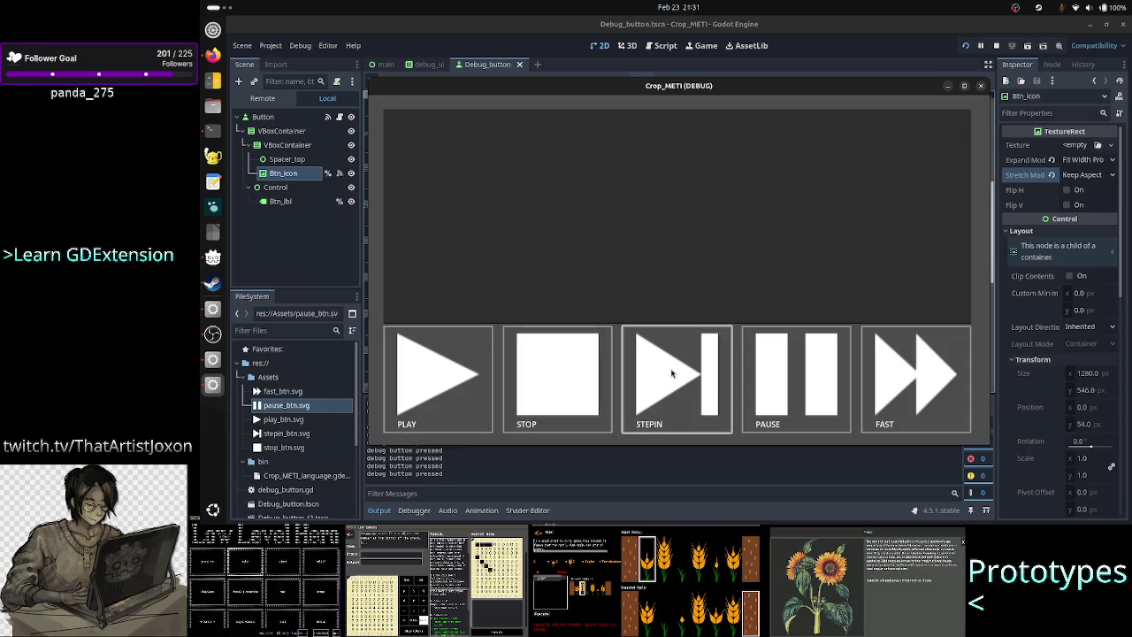
pyautogui.click(797, 367)
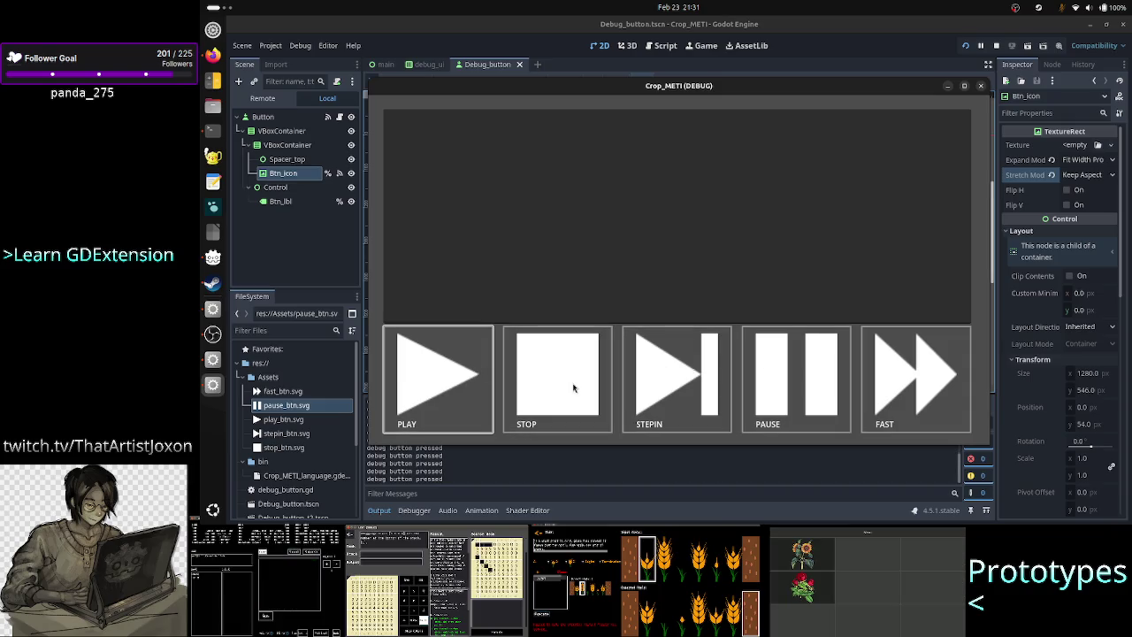
pyautogui.click(980, 86)
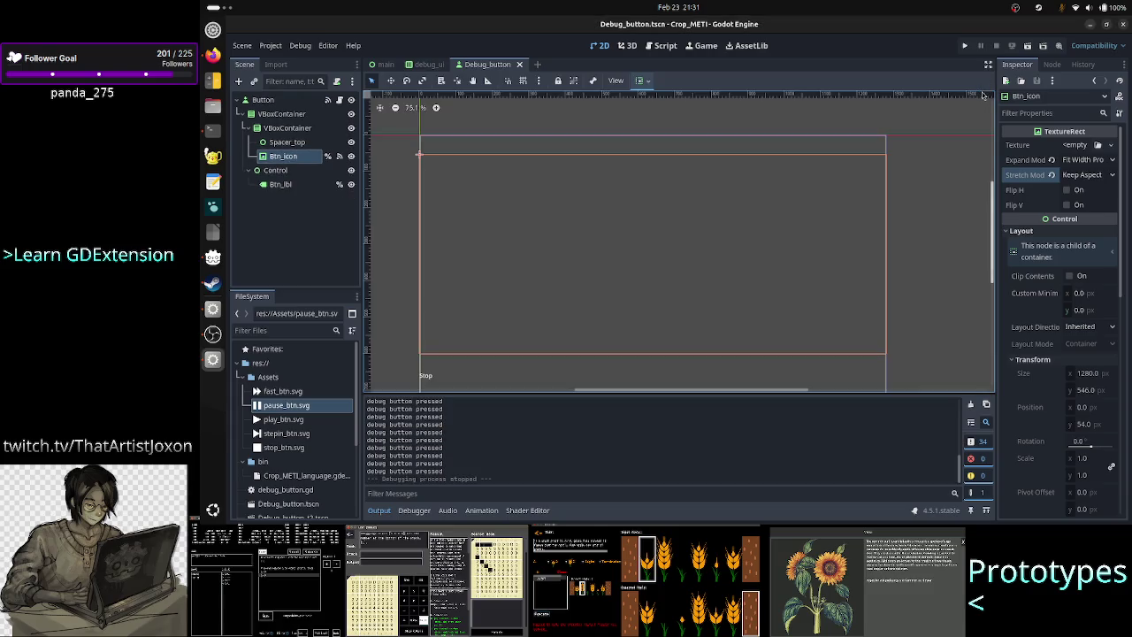
# Review the _on_btn_icon_resized function in debug_button.gd without changes, then switch to the Twitch dashboard.
pyautogui.click(665, 46)
pyautogui.moveTo(554, 304); pyautogui.dragTo(630, 341)
pyautogui.click(666, 352)
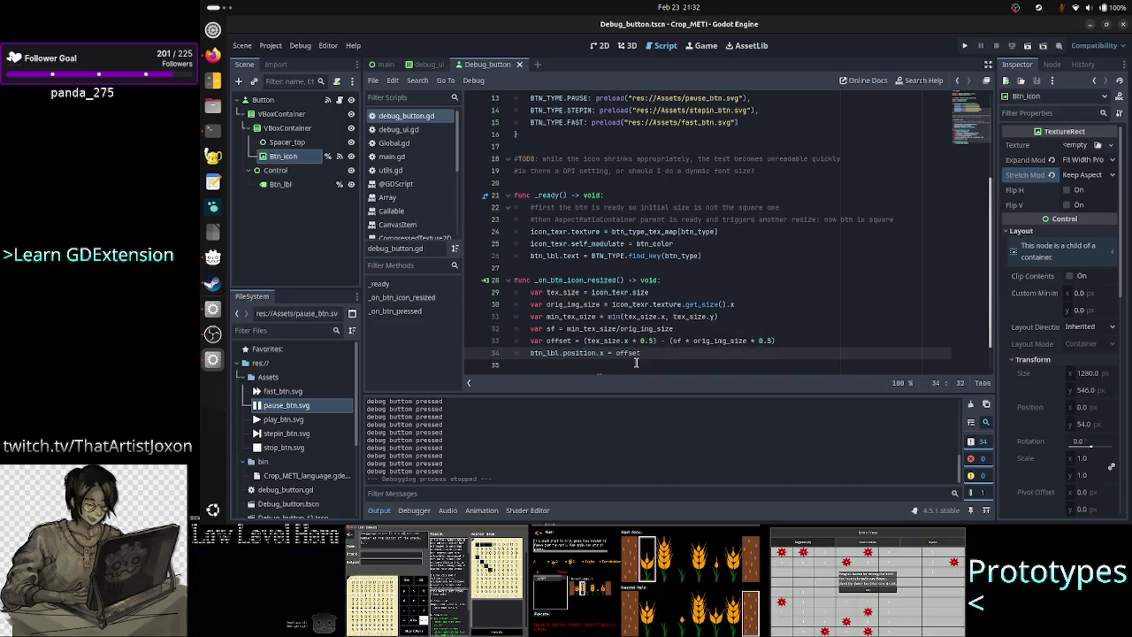
pyautogui.click(636, 362)
pyautogui.moveTo(650, 351)
pyautogui.mouseDown()
pyautogui.moveTo(619, 340)
pyautogui.moveTo(549, 274)
pyautogui.mouseUp()
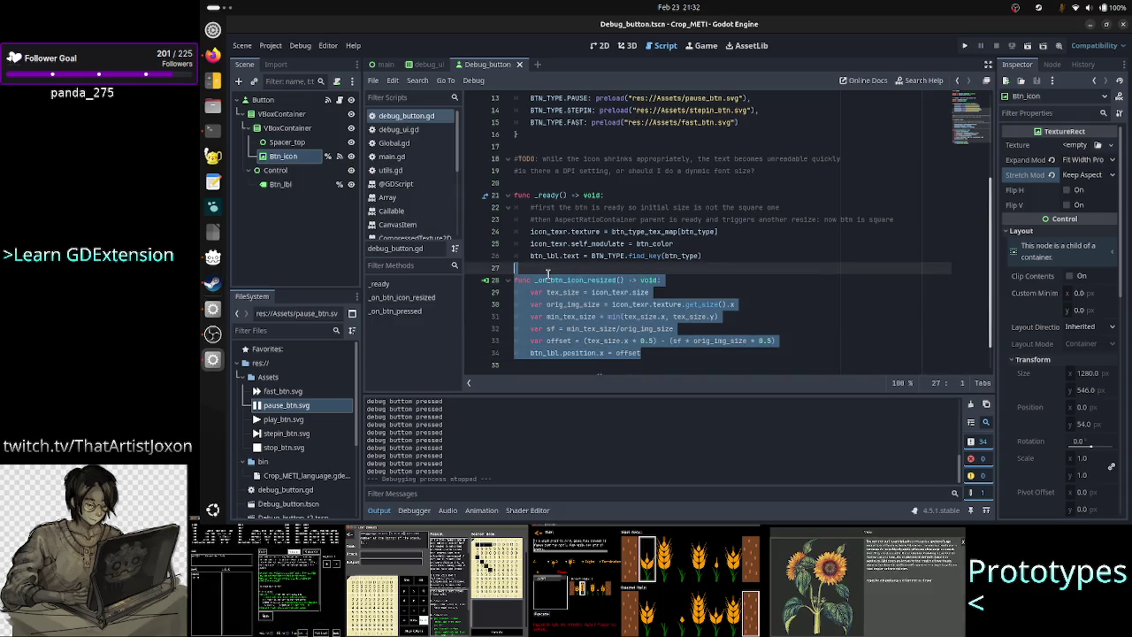
pyautogui.click(654, 369)
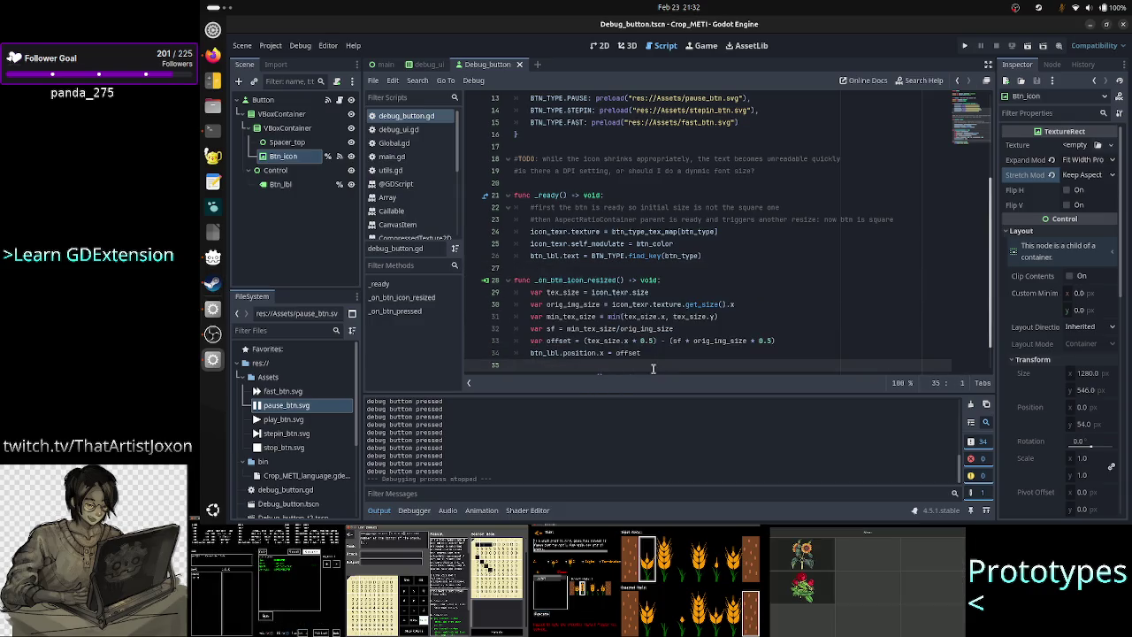
pyautogui.hotkey('alt', 'Tab')
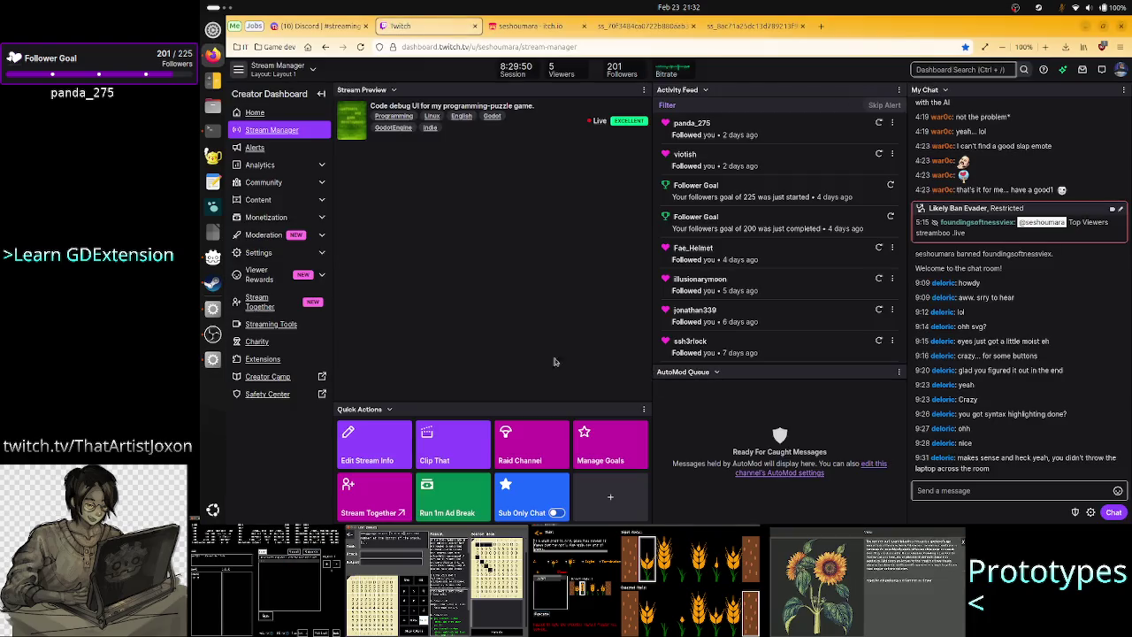
# Reload the Stream Manager, open the Faeria category in a new tab, and return to the Stream Manager.
pyautogui.click(360, 47)
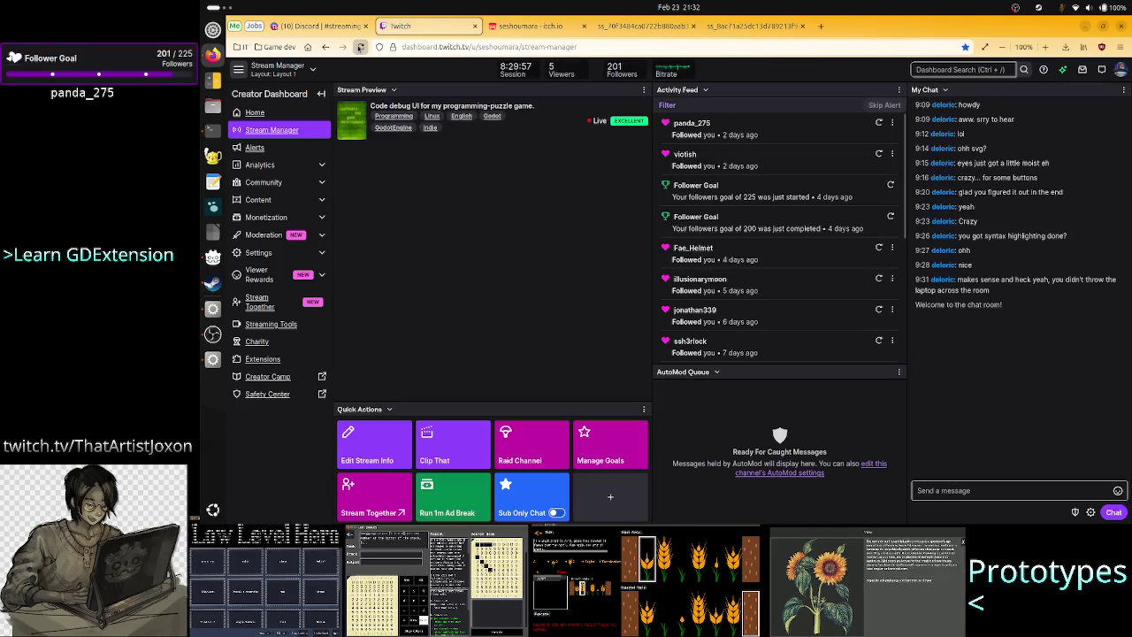
pyautogui.click(824, 308)
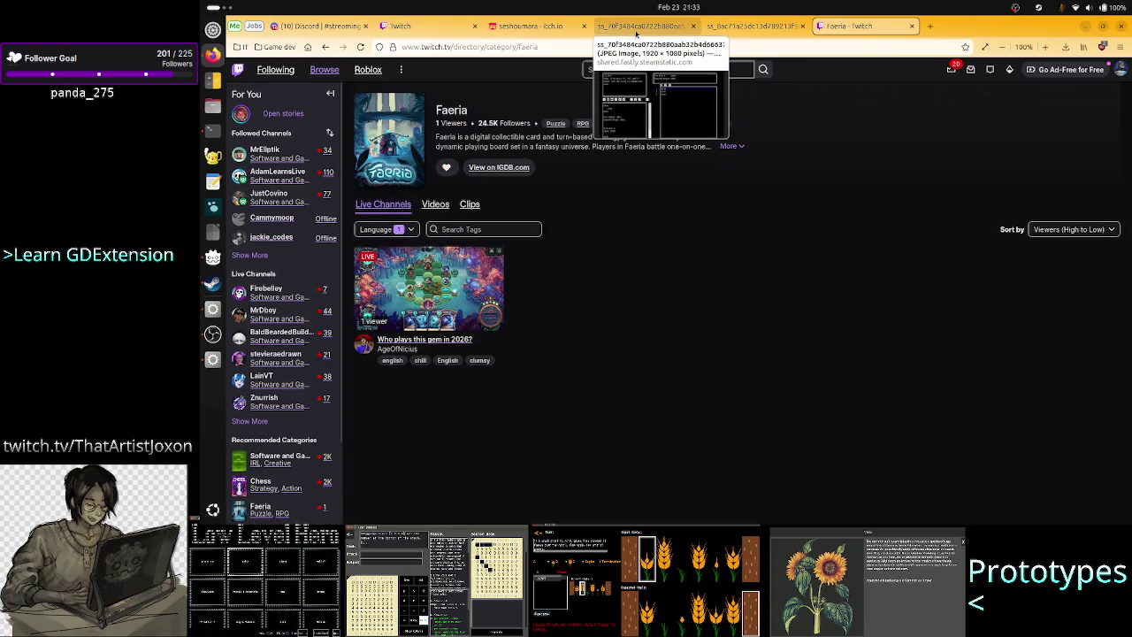
pyautogui.click(409, 25)
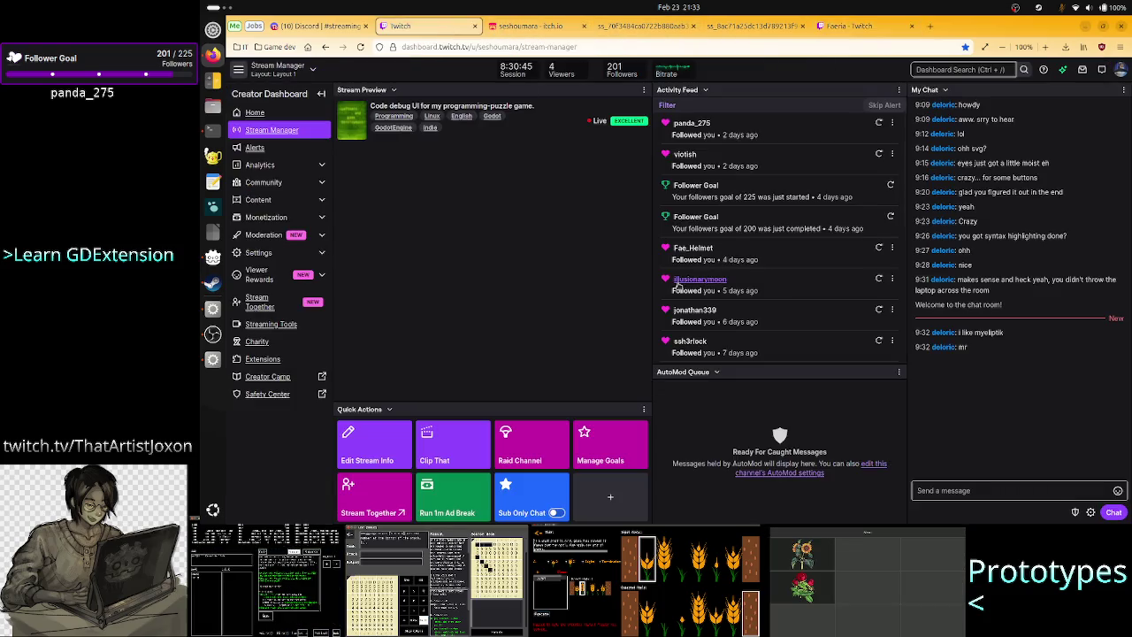
# Open the raid channel list with the Same Category filter, search for the target channel, then close it and reload.
pyautogui.click(544, 433)
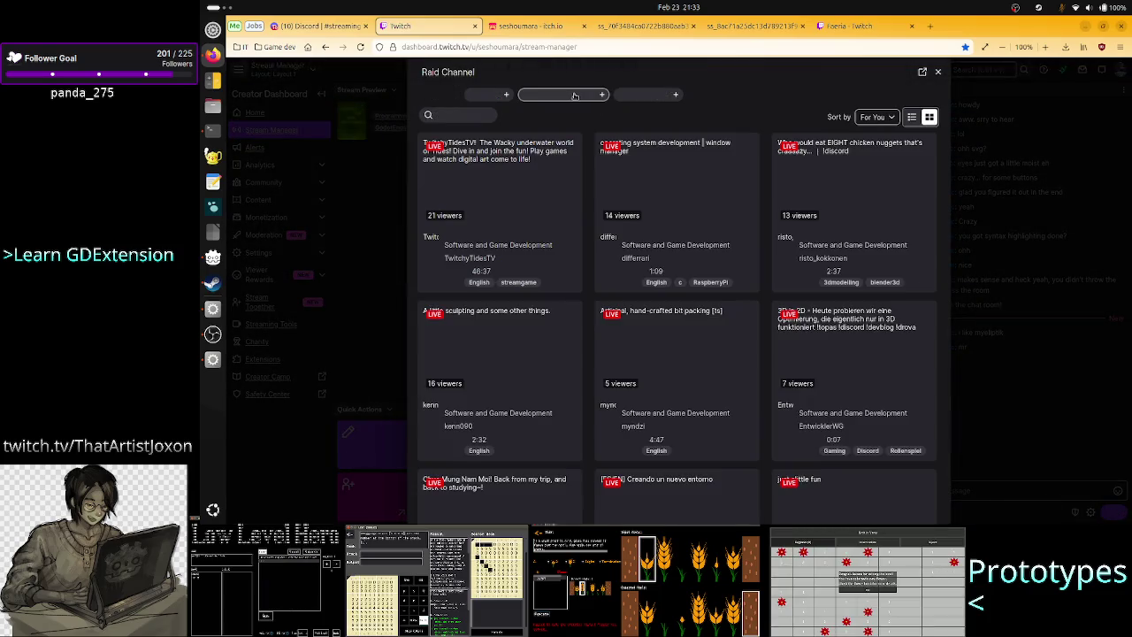
pyautogui.click(583, 96)
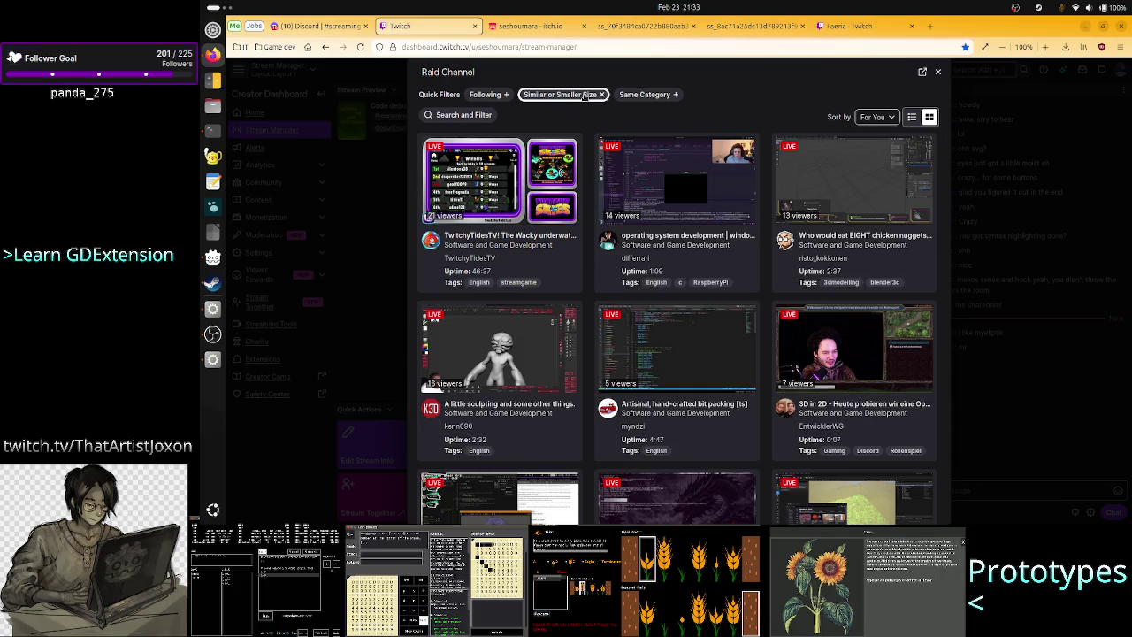
pyautogui.click(639, 95)
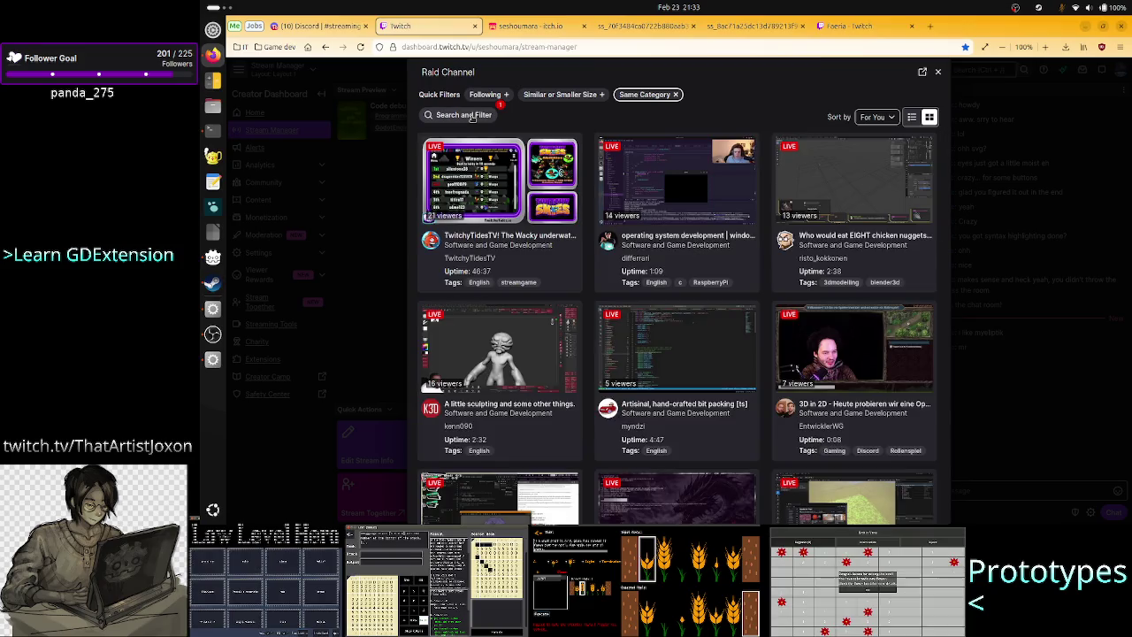
pyautogui.click(473, 117)
pyautogui.write('mre')
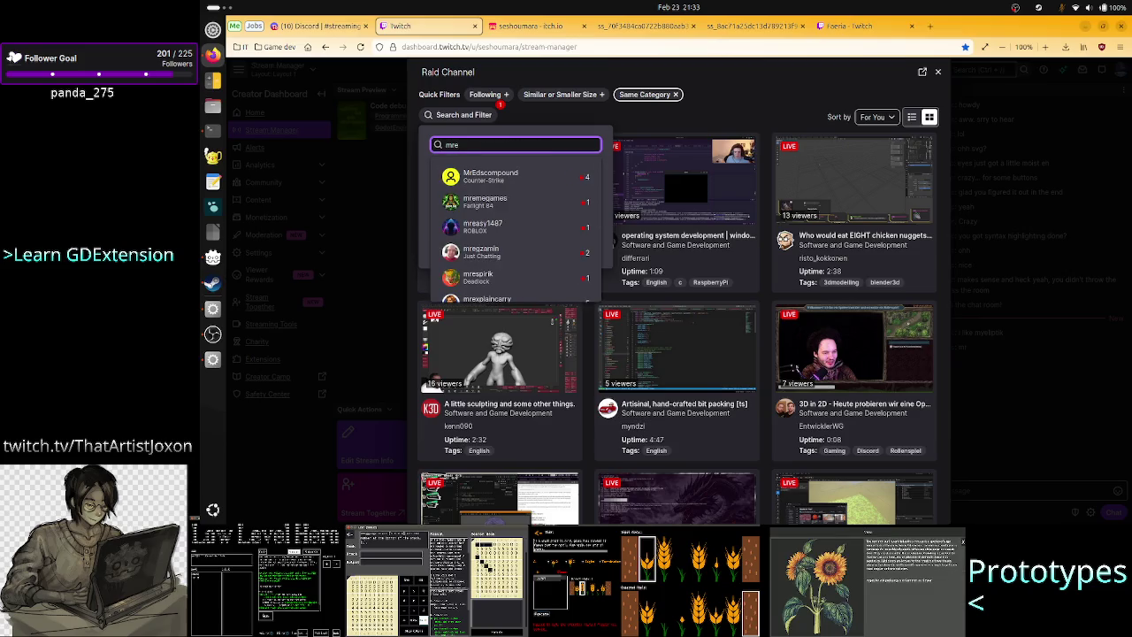
pyautogui.write('lip')
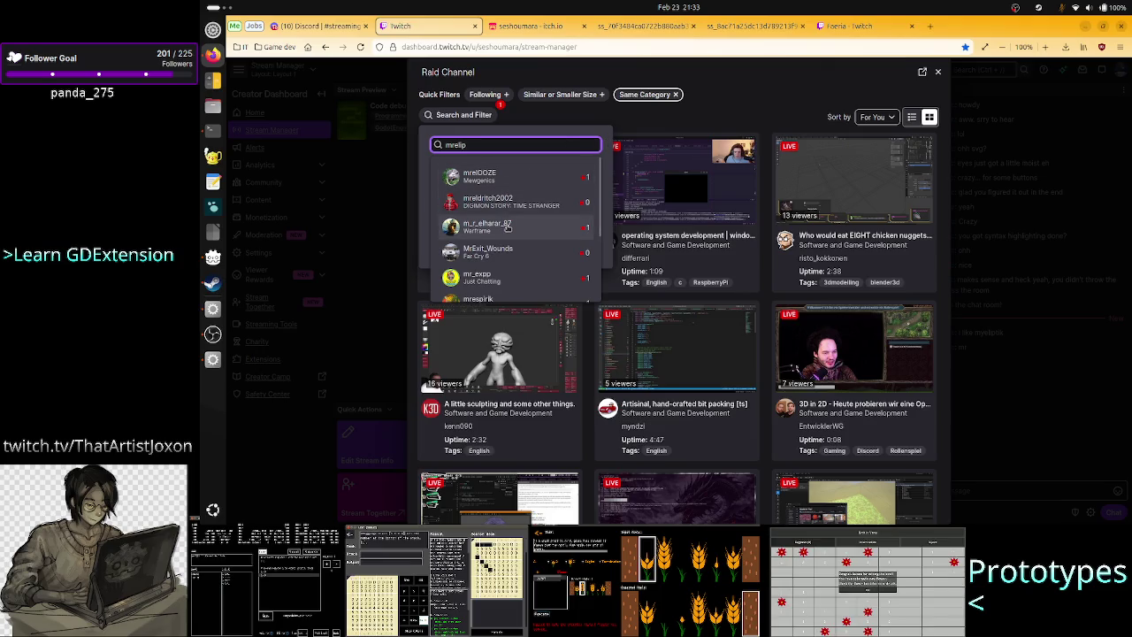
pyautogui.press('Escape')
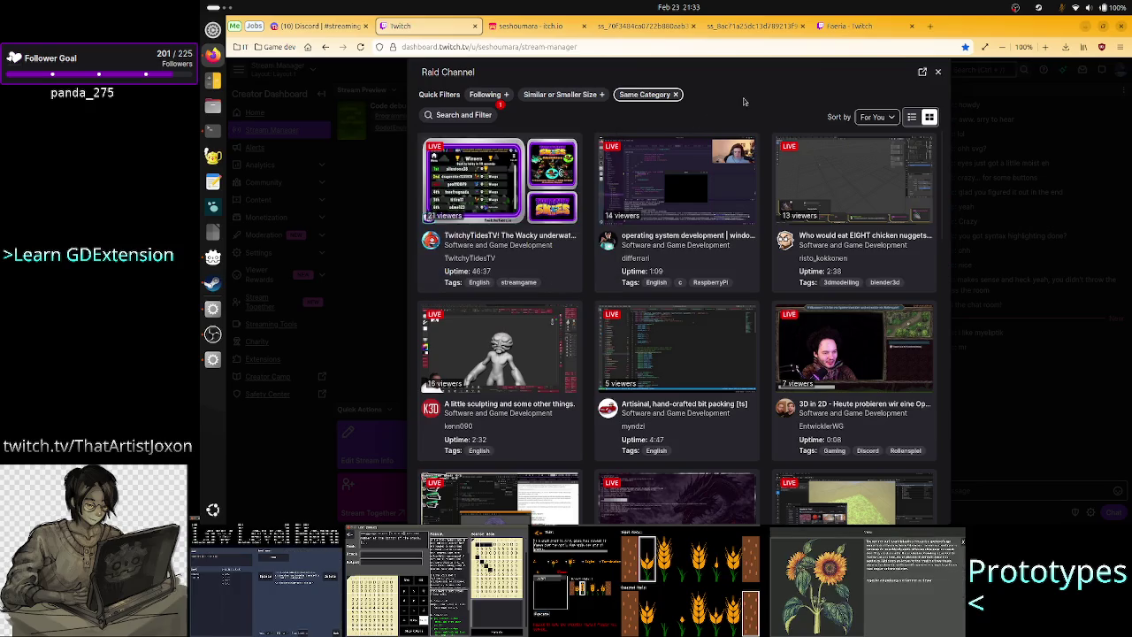
pyautogui.click(939, 73)
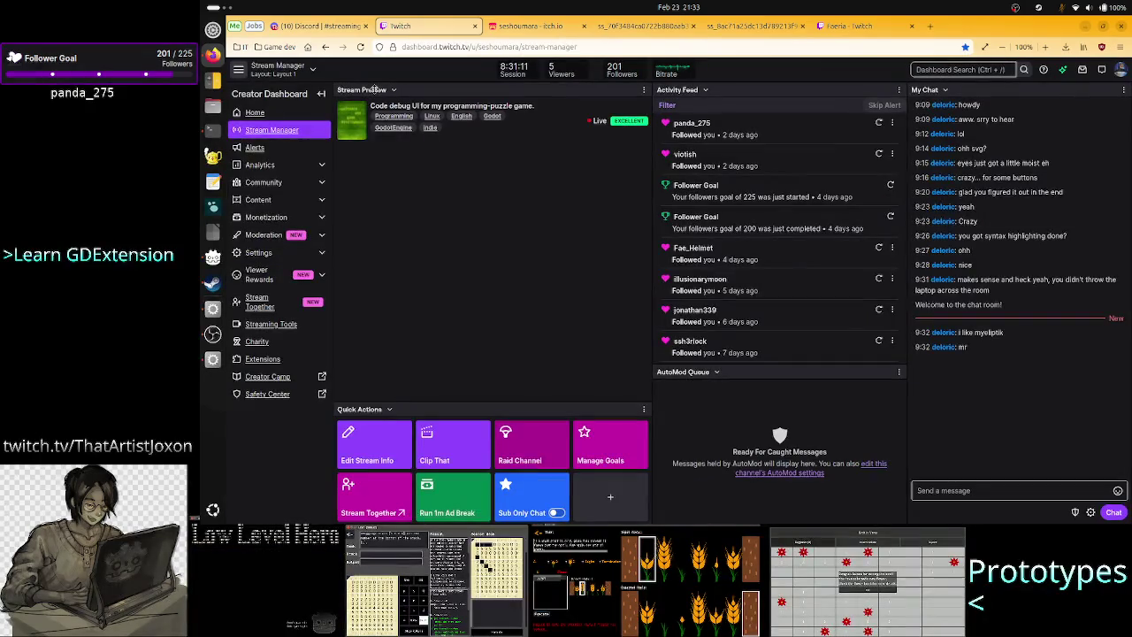
pyautogui.click(361, 47)
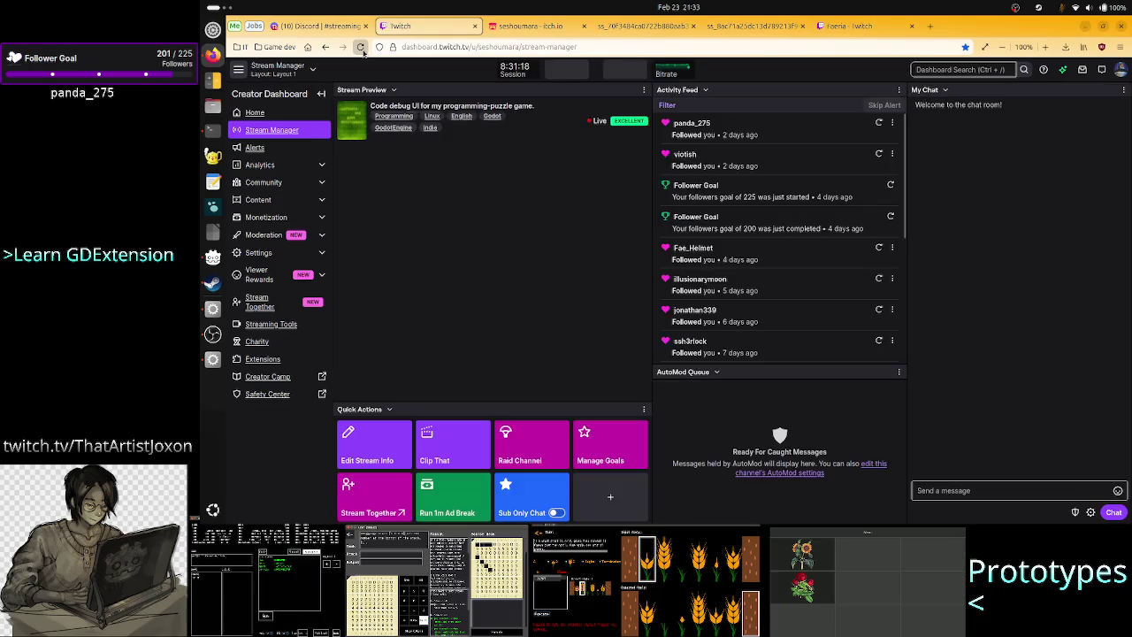
# Reopen the raid list with the Same Category filter, browse the channels, and search again for the target channel.
pyautogui.click(539, 447)
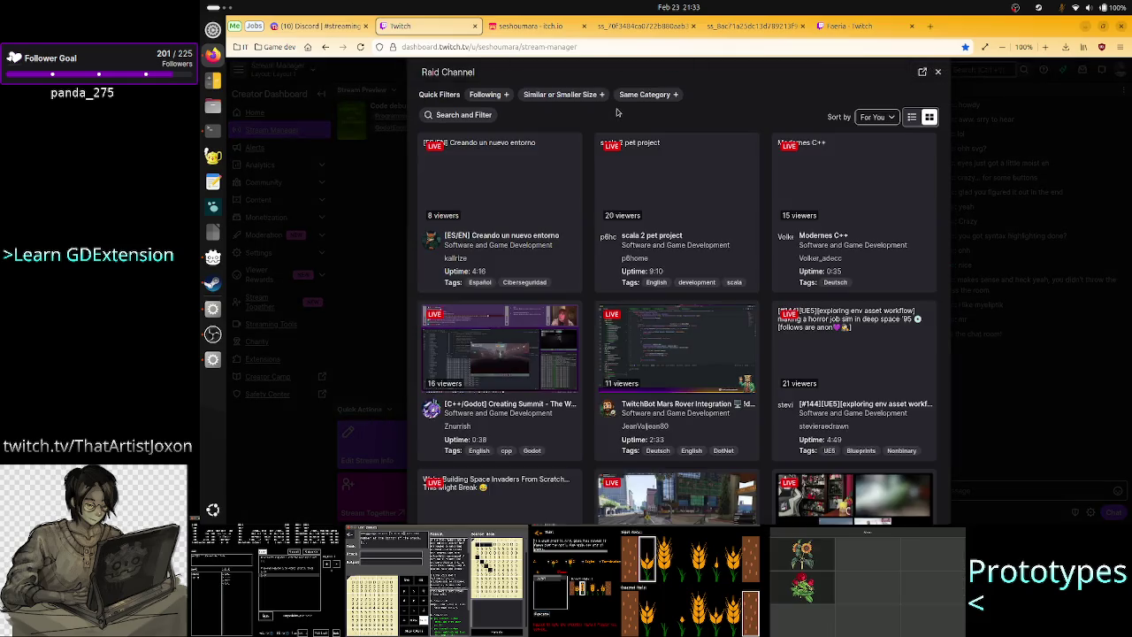
pyautogui.click(644, 94)
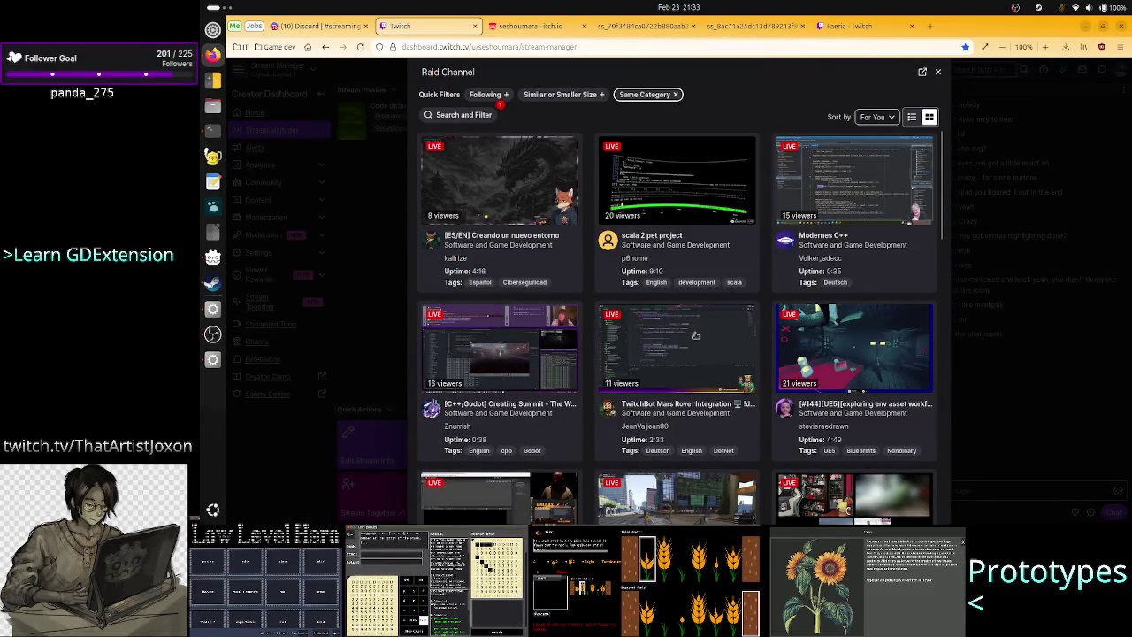
pyautogui.scroll(-5, 696, 335)
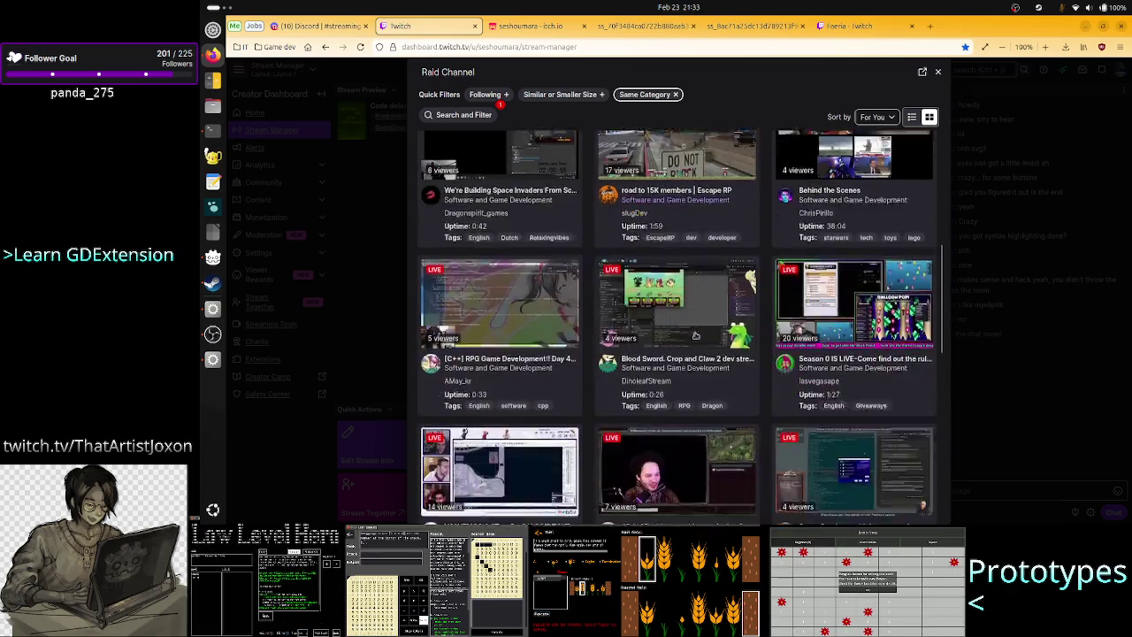
pyautogui.scroll(-3, 695, 336)
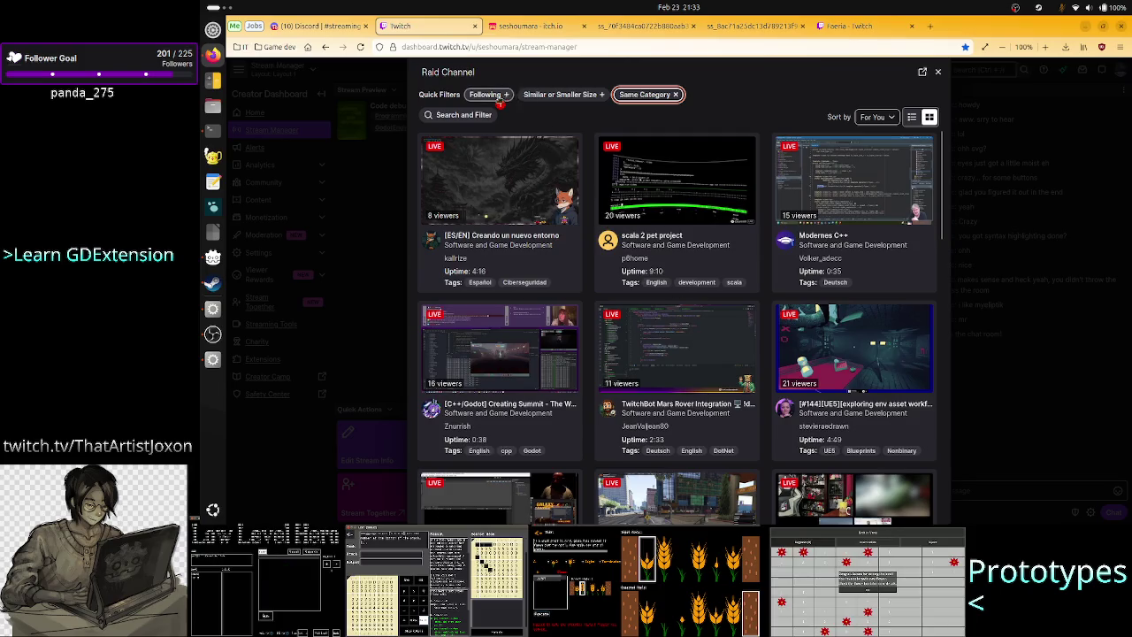
pyautogui.click(470, 115)
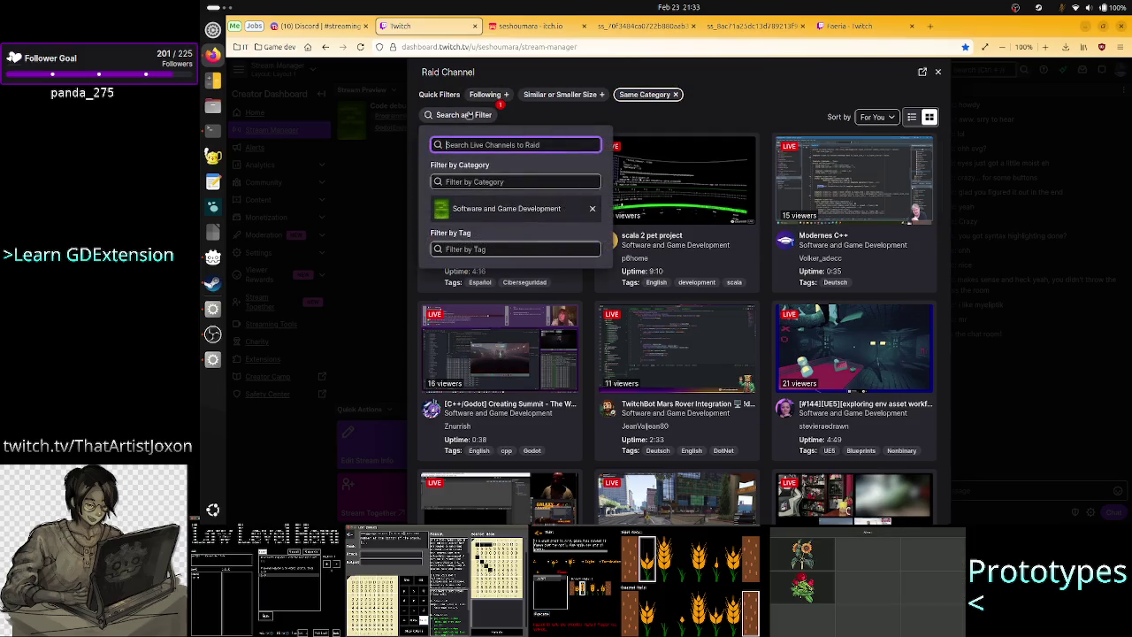
pyautogui.write('mrel')
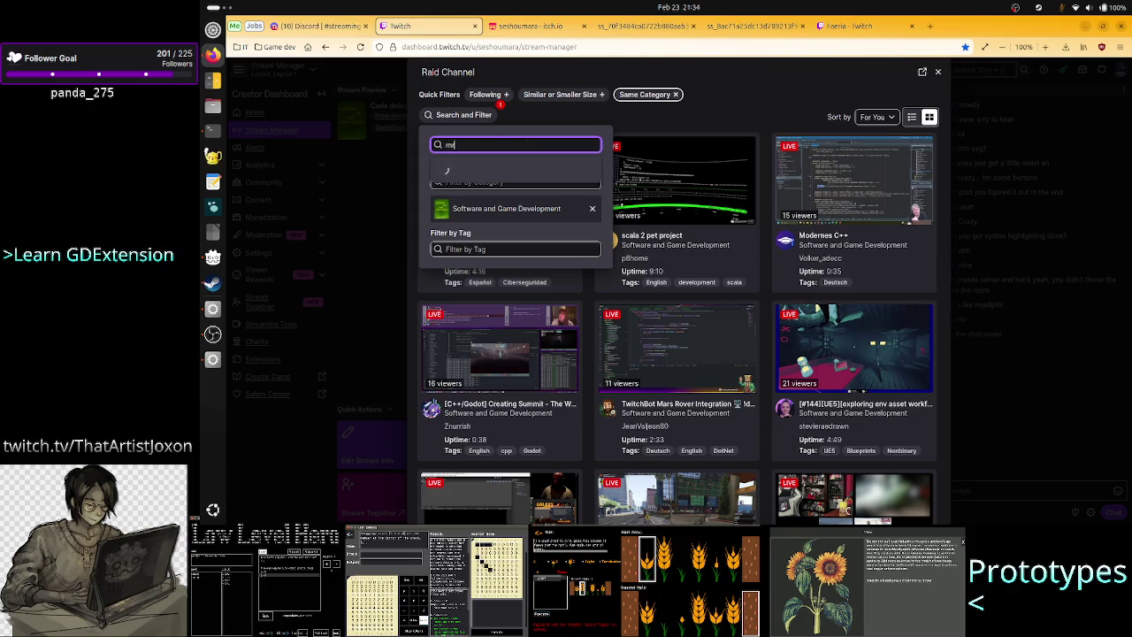